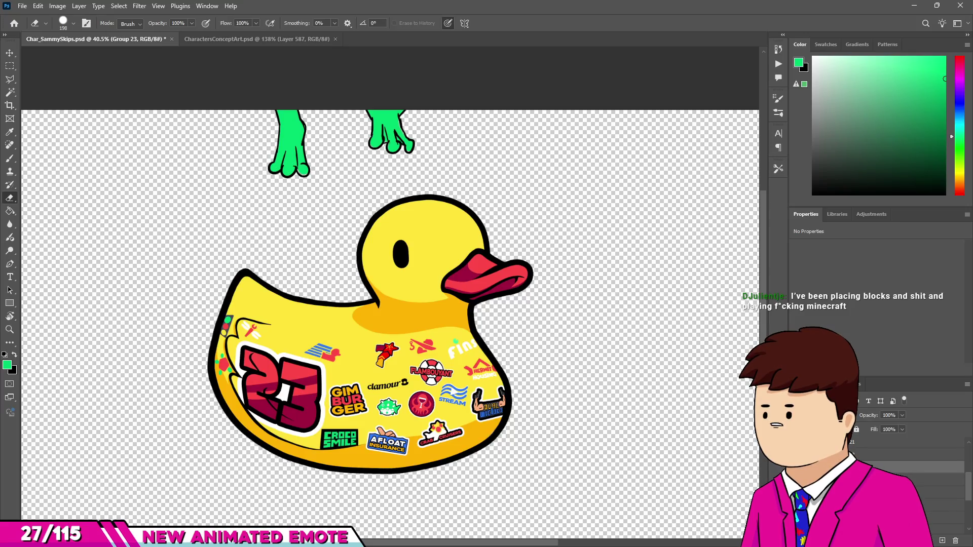
Step: Preview the Frame4, Group 22, Frame5 and Group 21 frog poses on the duck
{"action": "key", "text": "alt+["}
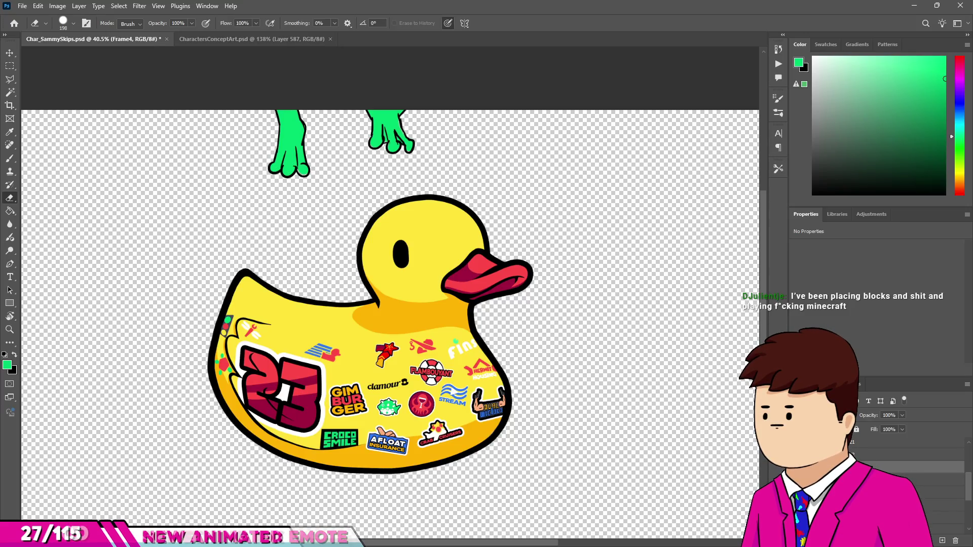
{"action": "left_click", "coordinate": [878, 456]}
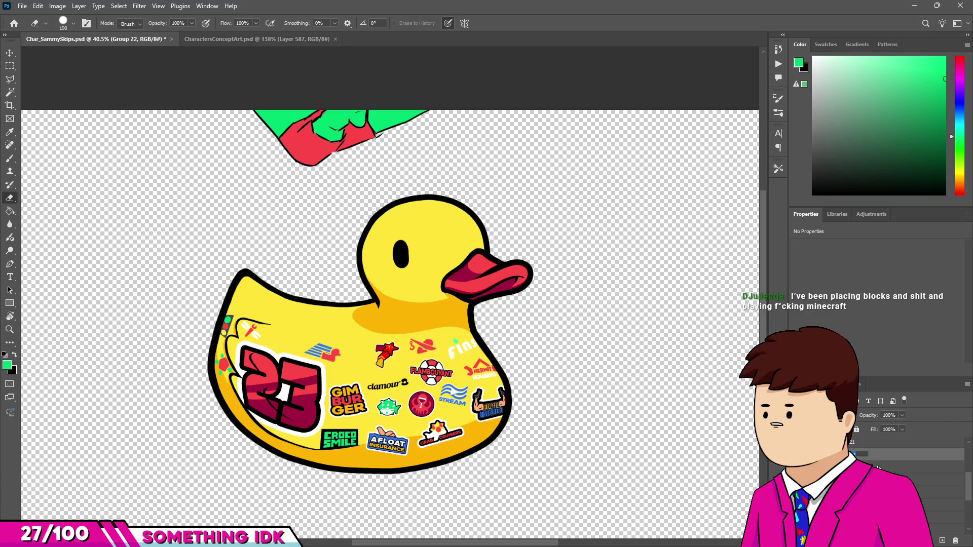
{"action": "left_click", "coordinate": [878, 468]}
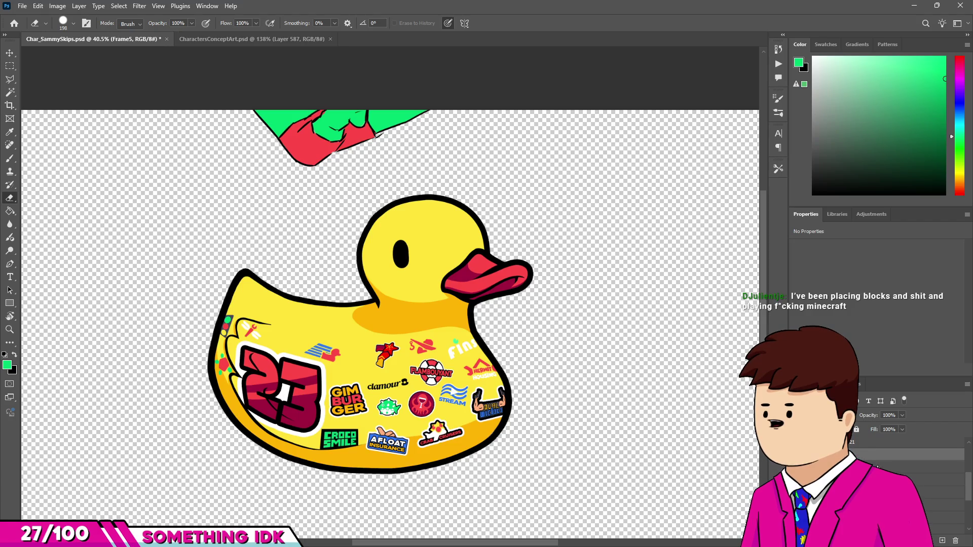
{"action": "scroll", "coordinate": [879, 467], "scroll_direction": "up", "scroll_amount": 2}
{"action": "left_click", "coordinate": [879, 499]}
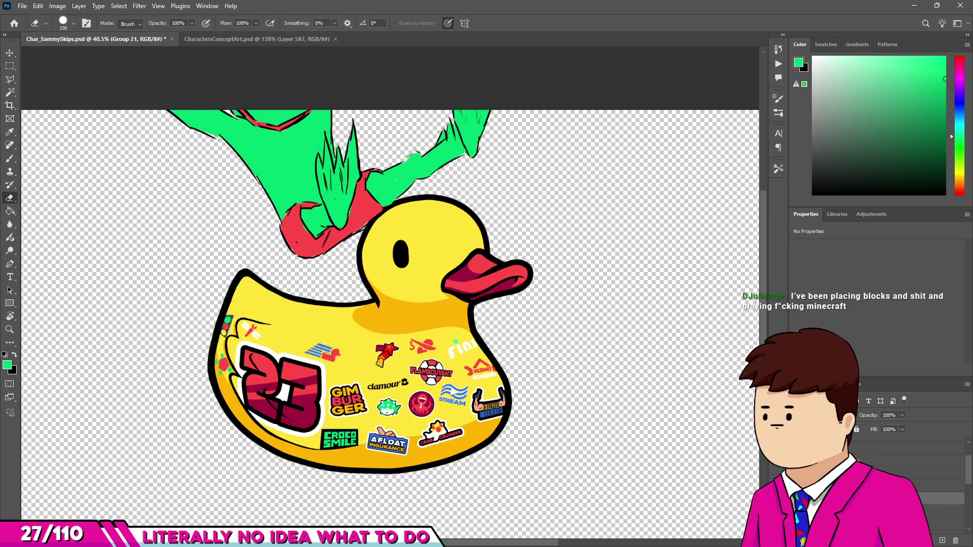
Step: Continue through the Frame6, Group 20, Frame7, Frame10 copy and Frame8 poses
{"action": "left_click", "coordinate": [878, 483]}
{"action": "left_click", "coordinate": [798, 483]}
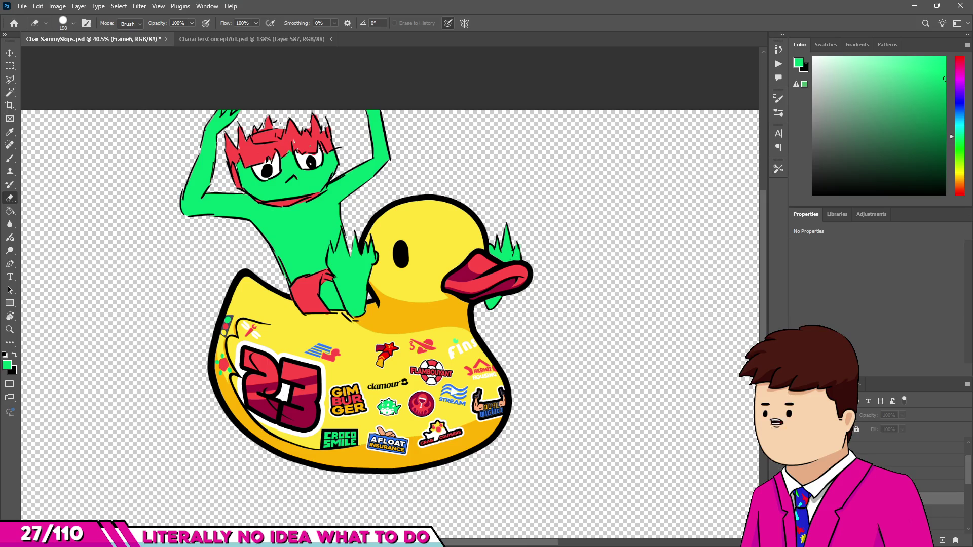
{"action": "left_click", "coordinate": [938, 486]}
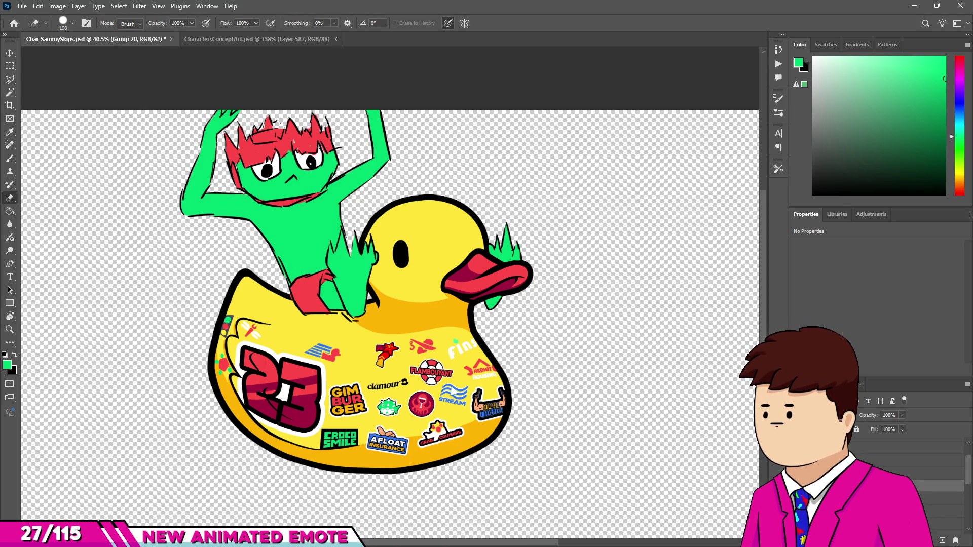
{"action": "left_click", "coordinate": [937, 486]}
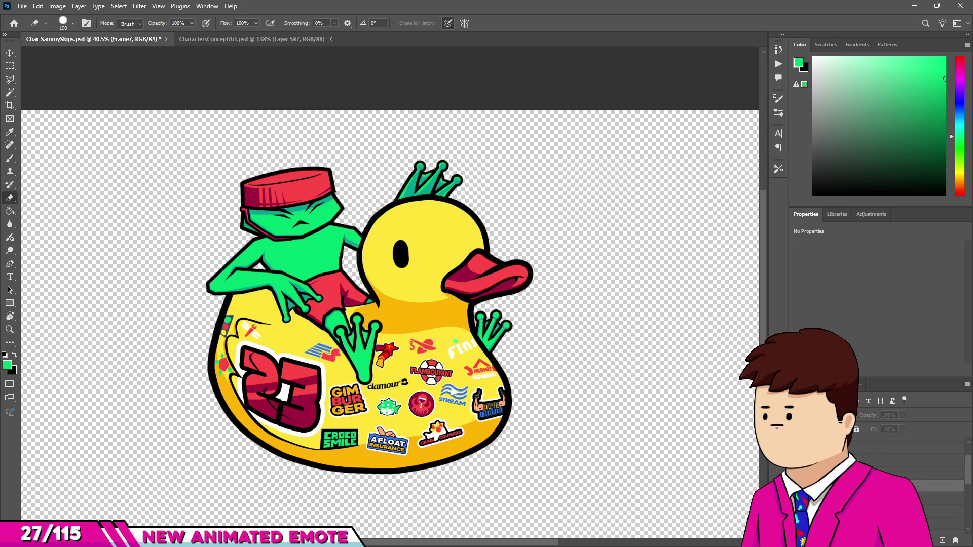
{"action": "left_click", "coordinate": [937, 473]}
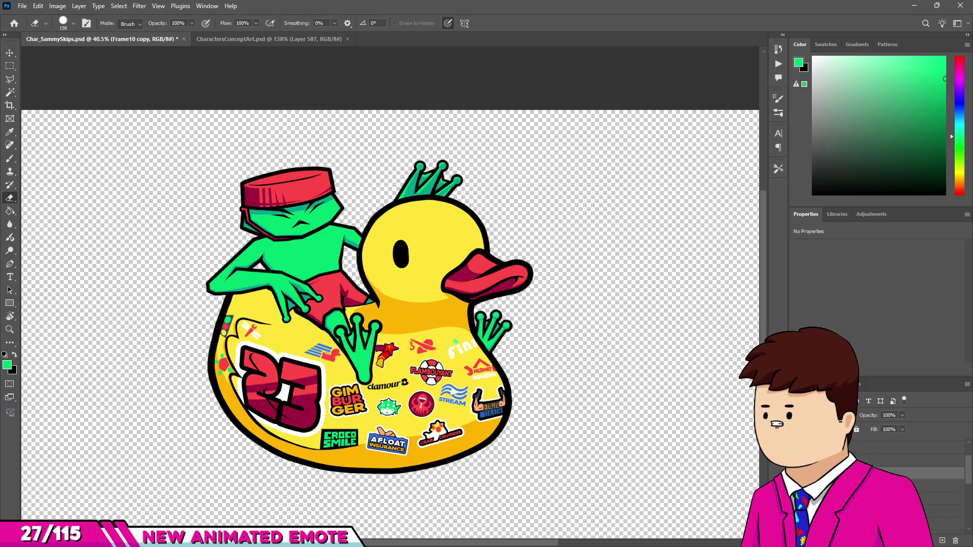
{"action": "left_click", "coordinate": [937, 472]}
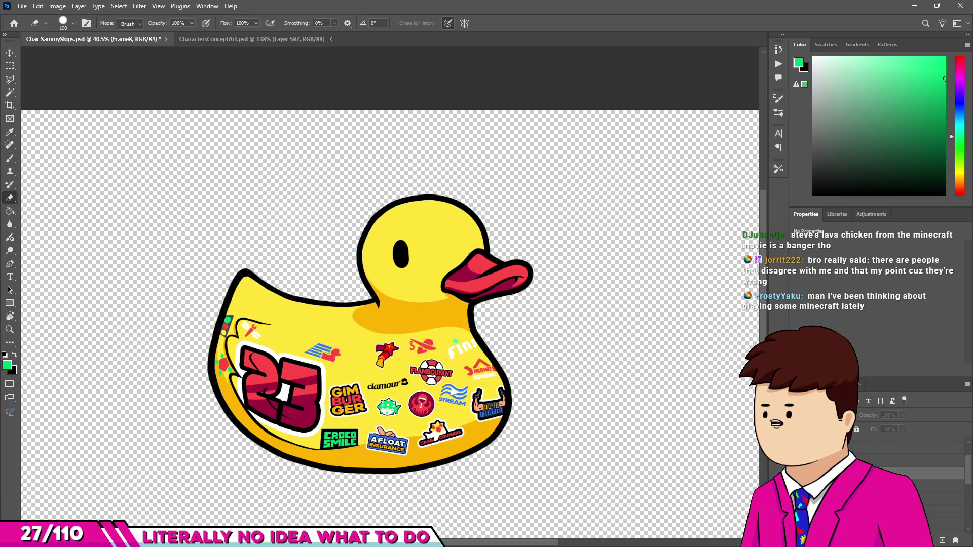
Step: Hide and re-show the frog, then select the Frame1 layer
{"action": "left_click", "coordinate": [797, 473]}
{"action": "left_click", "coordinate": [796, 473]}
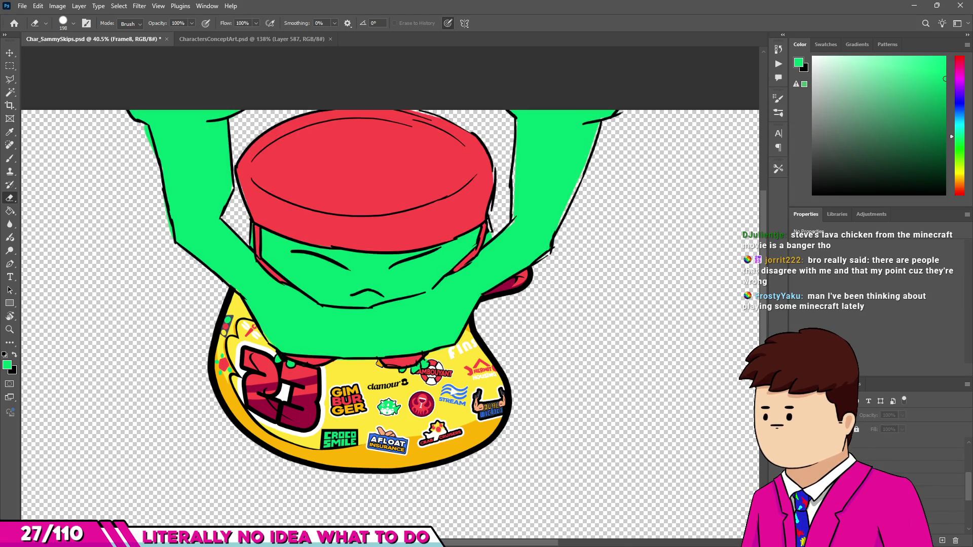
{"action": "left_click", "coordinate": [938, 505]}
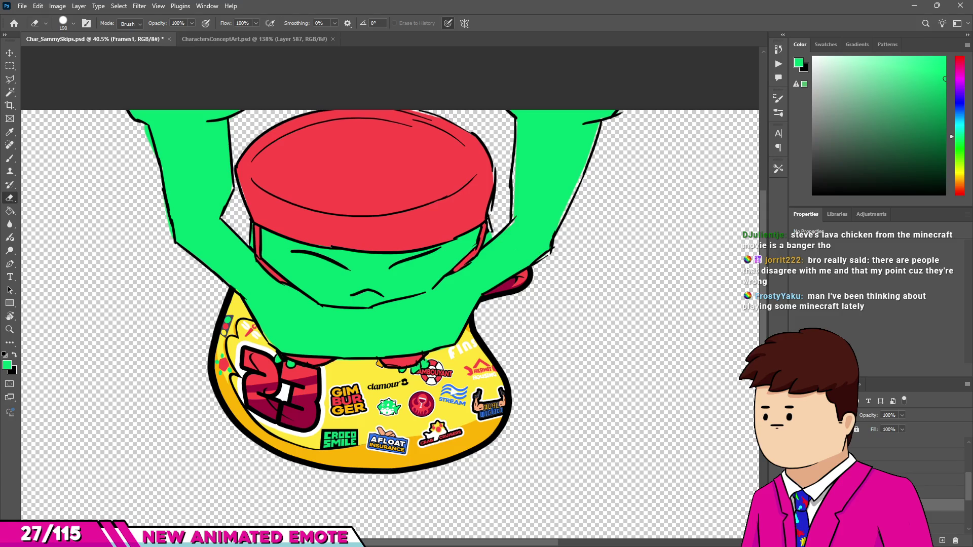
{"action": "key", "text": "Return"}
Step: Zoom out slightly on the close-up red-hat frog and open File > Export
{"action": "scroll", "coordinate": [507, 324], "scroll_direction": "down", "scroll_amount": 2}
{"action": "scroll", "coordinate": [507, 324], "scroll_direction": "down", "scroll_amount": 2}
{"action": "scroll", "coordinate": [507, 355], "scroll_direction": "up", "scroll_amount": 2}
{"action": "scroll", "coordinate": [515, 406], "scroll_direction": "down", "scroll_amount": 2}
{"action": "scroll", "coordinate": [515, 407], "scroll_direction": "up", "scroll_amount": 3}
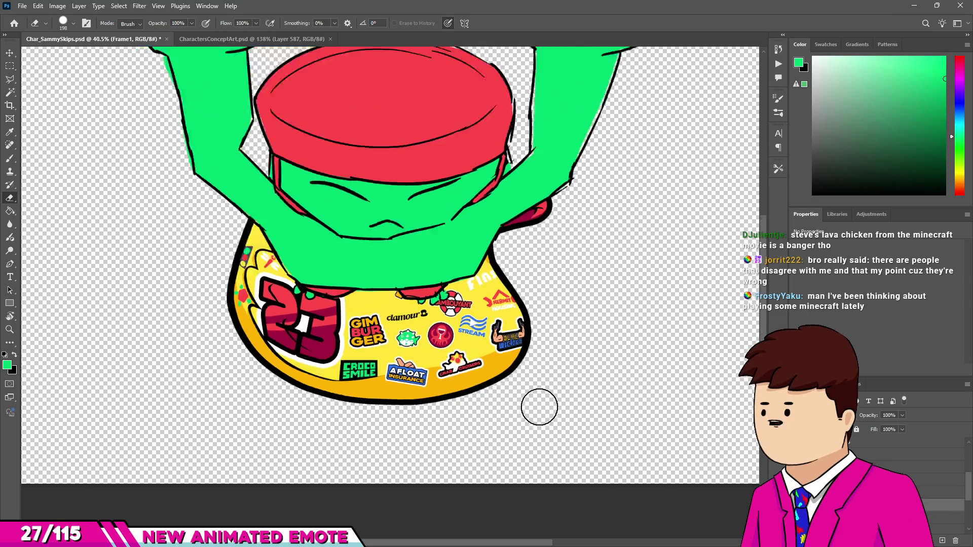
{"action": "scroll", "coordinate": [542, 406], "scroll_direction": "down", "scroll_amount": 1}
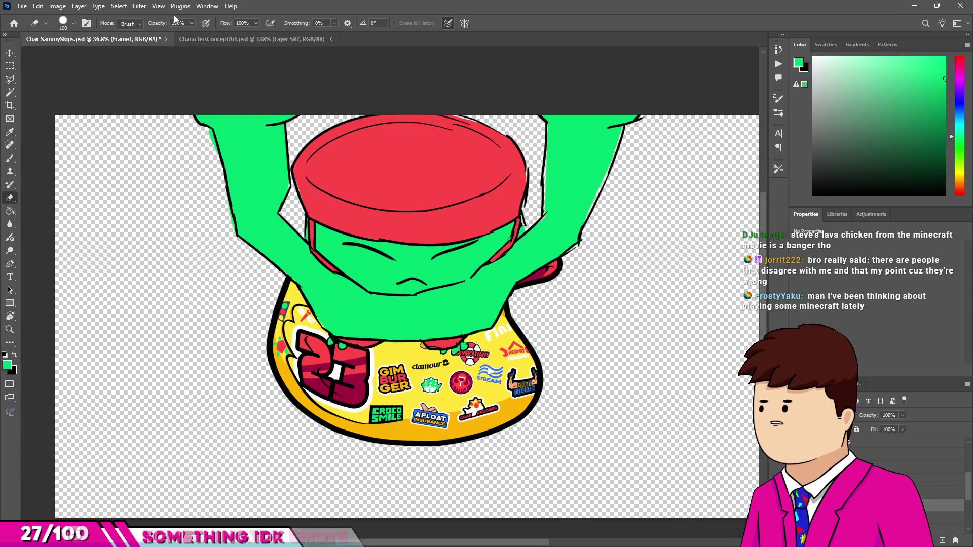
{"action": "left_click", "coordinate": [22, 6]}
Step: Start a Quick Export as PNG, browse SocksFor1 and Local Disk (C:), then cancel without saving
{"action": "mouse_move", "coordinate": [115, 162]}
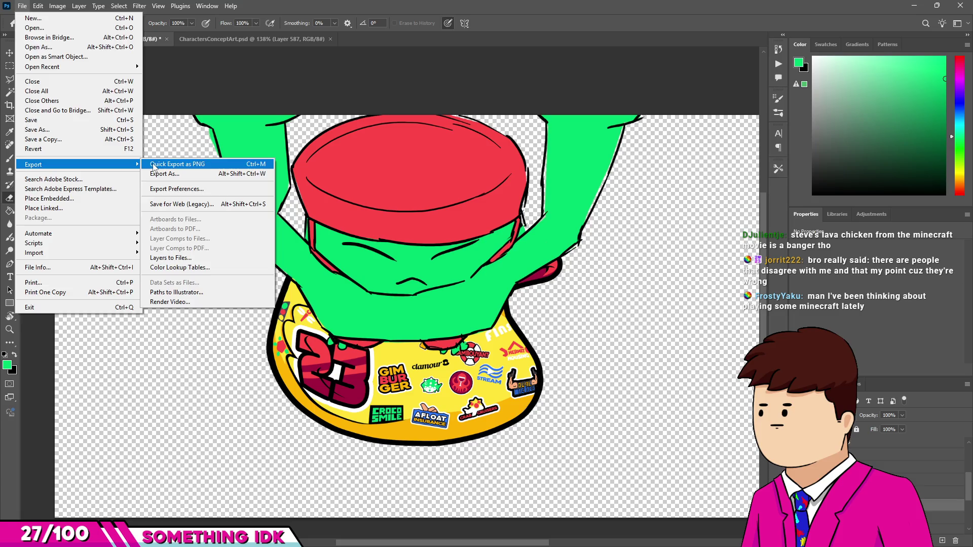
{"action": "left_click", "coordinate": [182, 164]}
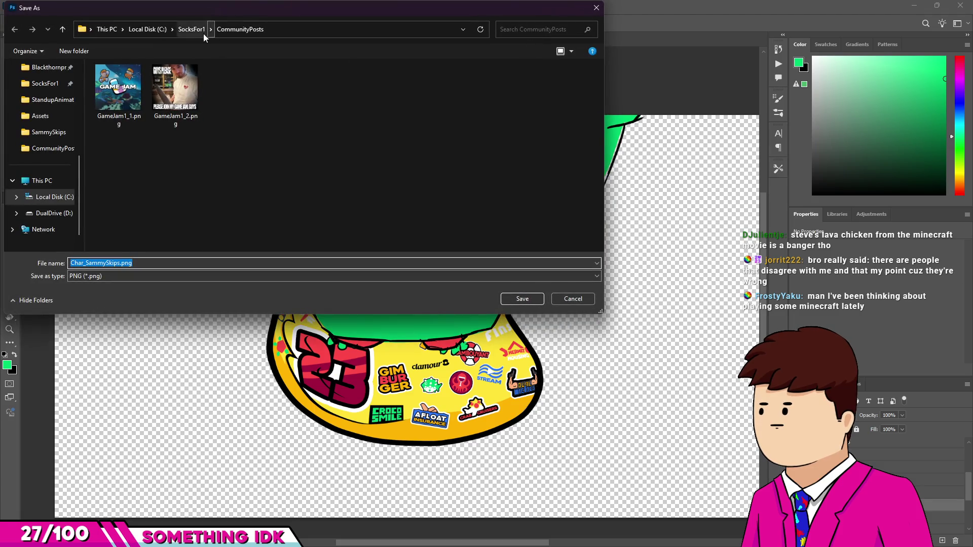
{"action": "left_click", "coordinate": [193, 29]}
{"action": "left_click", "coordinate": [152, 30]}
{"action": "key", "text": "Escape"}
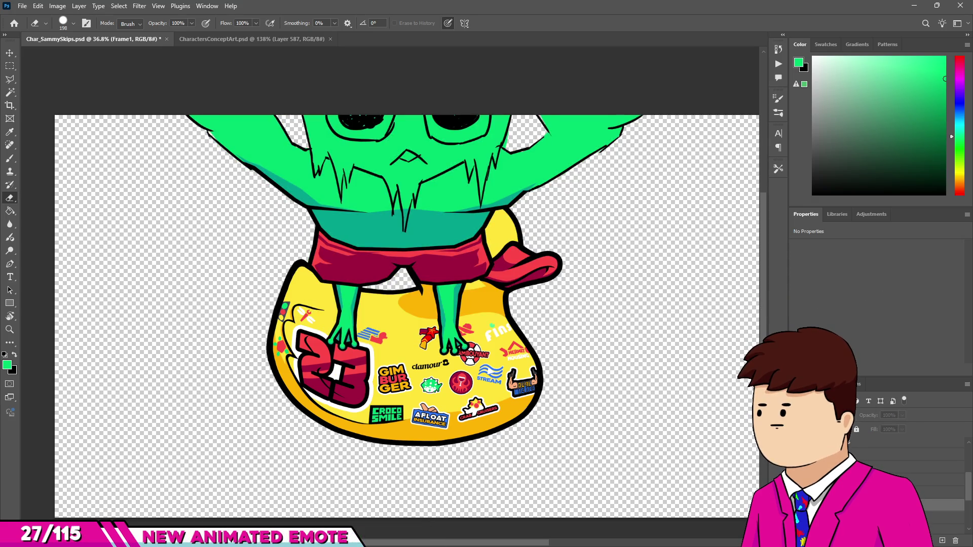
Step: Quick-export the current frame as PNG, then open and close the Export As settings
{"action": "left_click", "coordinate": [22, 6]}
{"action": "mouse_move", "coordinate": [101, 164]}
{"action": "left_click", "coordinate": [181, 165]}
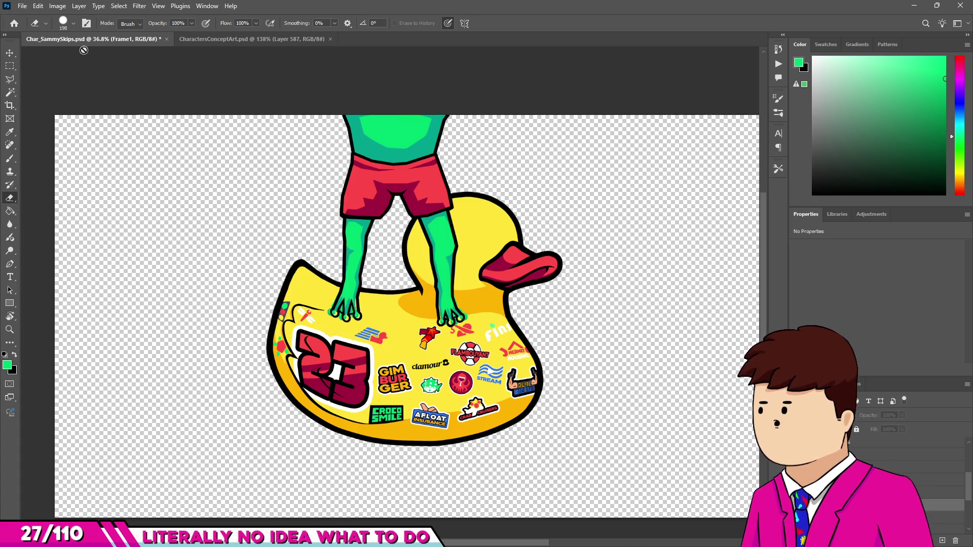
{"action": "left_click", "coordinate": [22, 6]}
{"action": "mouse_move", "coordinate": [76, 164]}
{"action": "left_click", "coordinate": [162, 174]}
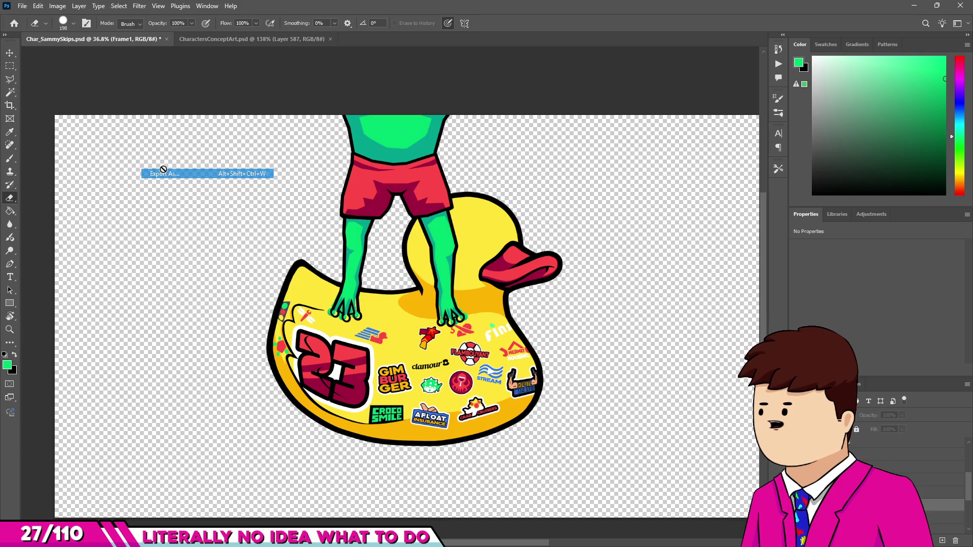
{"action": "key", "text": "Escape"}
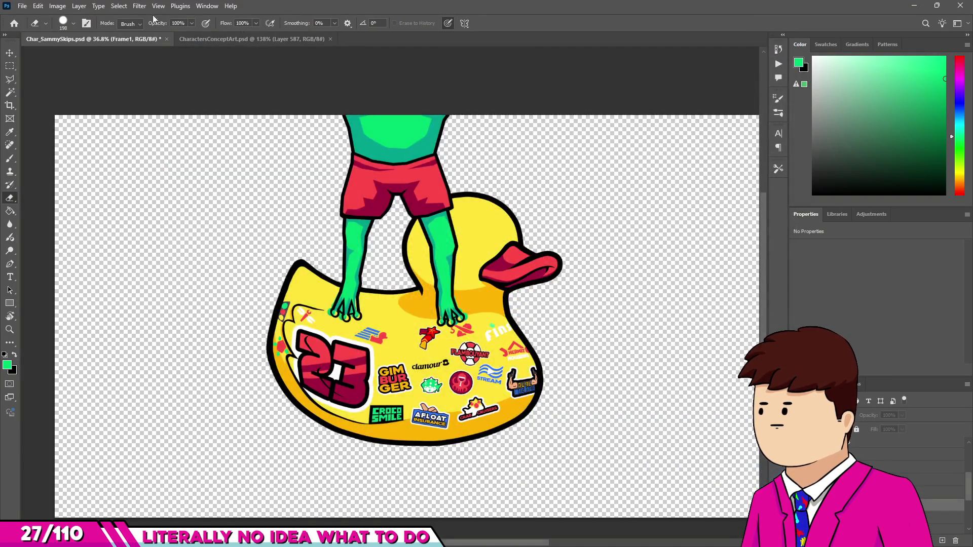
Step: Quick-export three more animation frames as PNG, one frame at a time
{"action": "left_click", "coordinate": [22, 6]}
{"action": "mouse_move", "coordinate": [76, 164]}
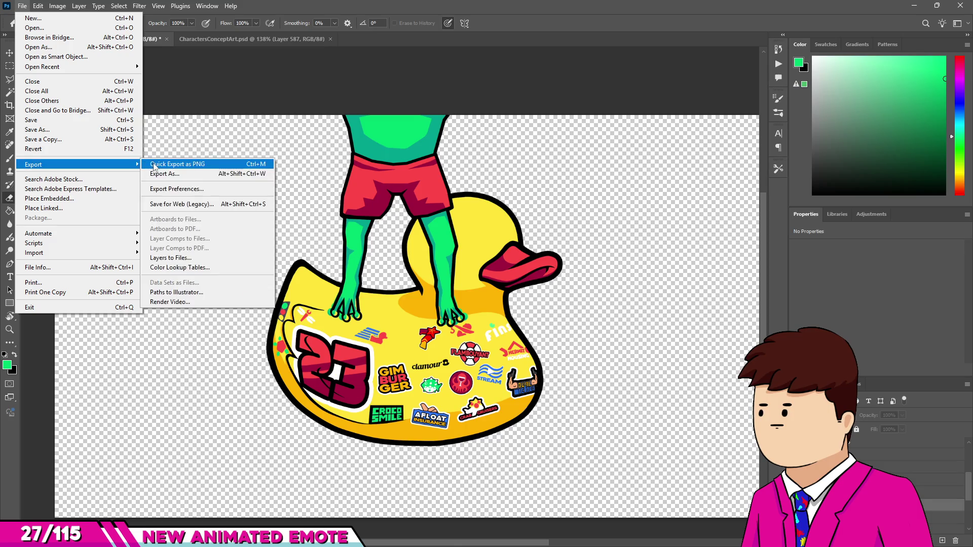
{"action": "left_click", "coordinate": [152, 165]}
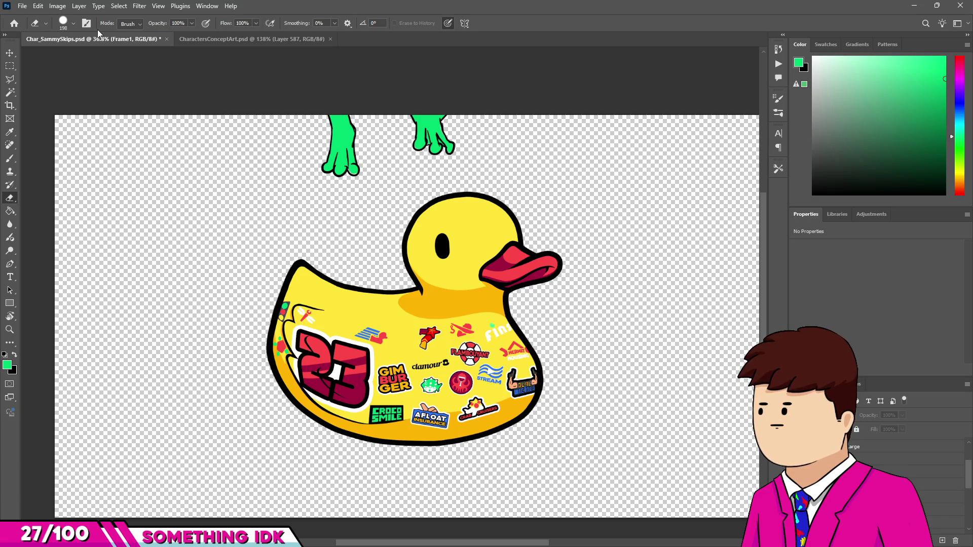
{"action": "left_click", "coordinate": [22, 6]}
{"action": "mouse_move", "coordinate": [76, 164]}
{"action": "left_click", "coordinate": [182, 165]}
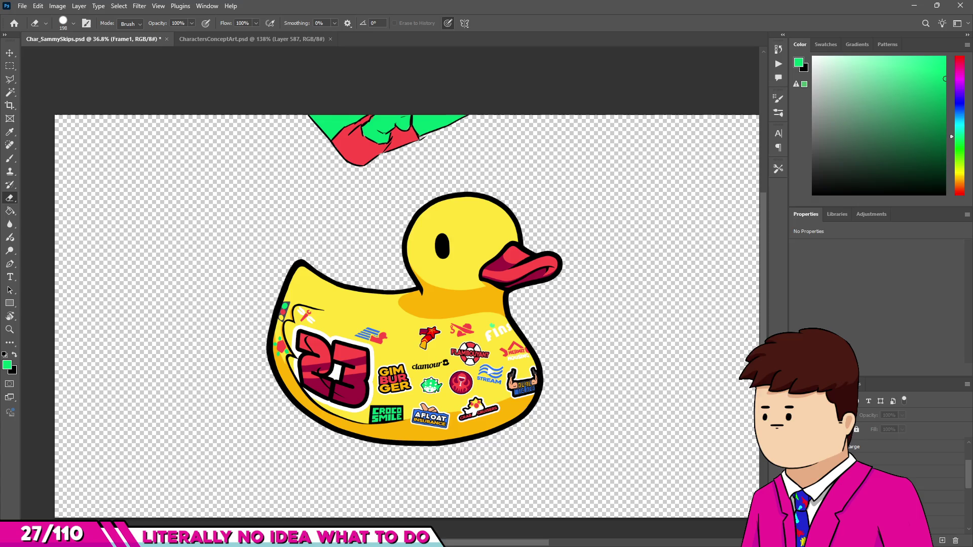
{"action": "left_click", "coordinate": [22, 8]}
{"action": "mouse_move", "coordinate": [76, 164]}
{"action": "left_click", "coordinate": [182, 164]}
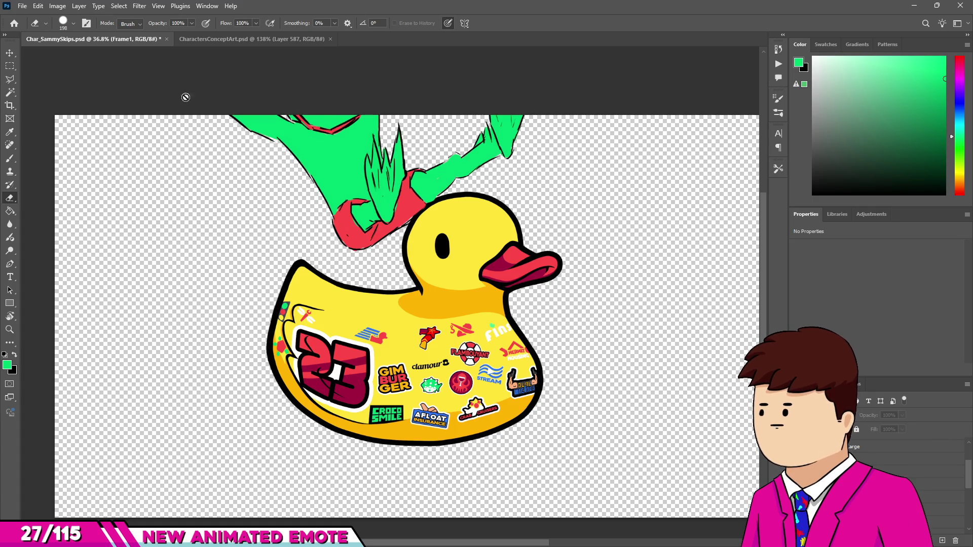
{"action": "left_click", "coordinate": [22, 6]}
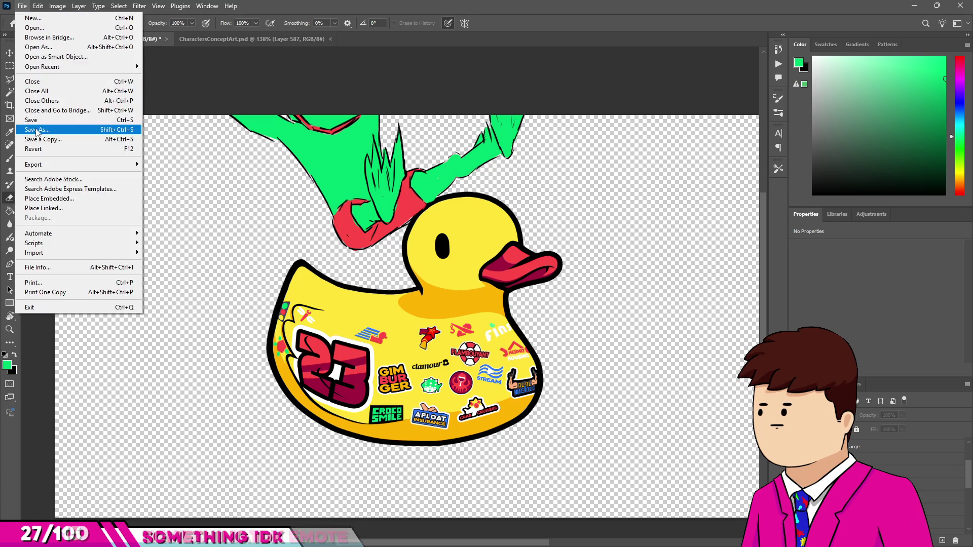
Step: Quick-export this frame as PNG and export the current frame once more
{"action": "left_click", "coordinate": [145, 164]}
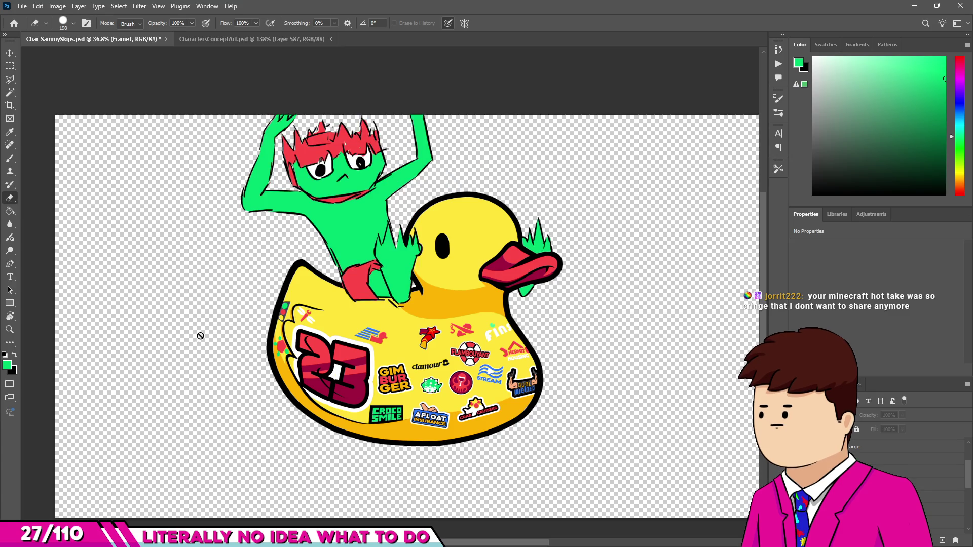
{"action": "left_click", "coordinate": [29, 11]}
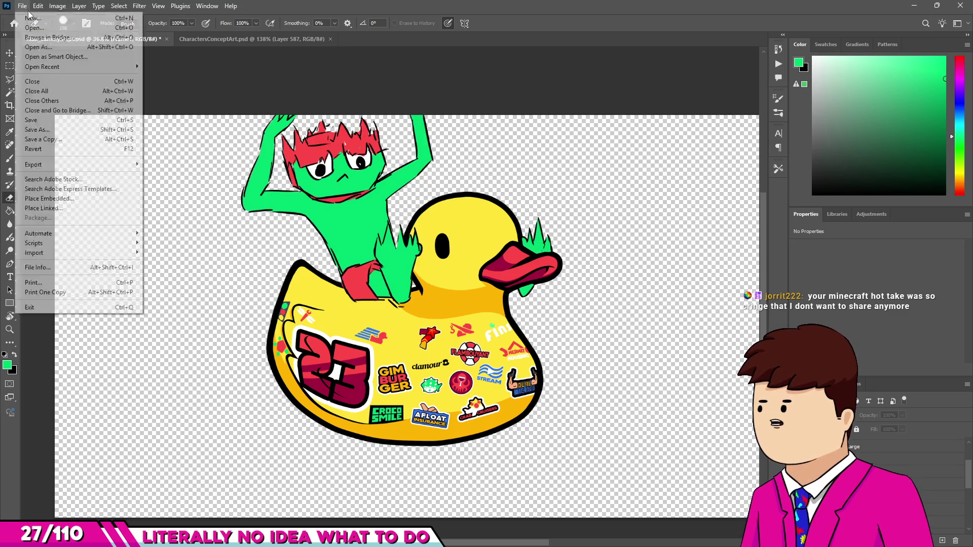
{"action": "mouse_move", "coordinate": [61, 164]}
{"action": "left_click", "coordinate": [223, 164]}
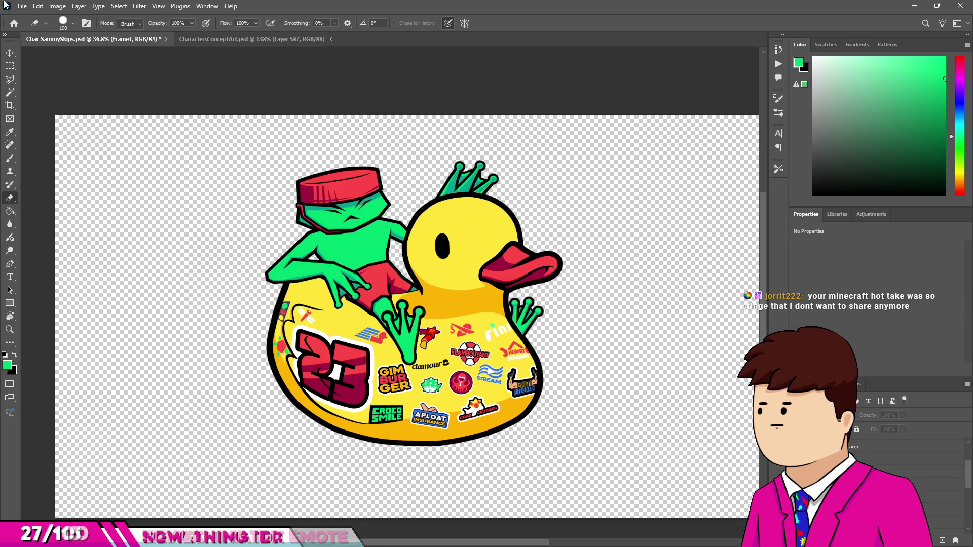
Step: Export the frog's lounging pose across the duck's back, then switch to the browser
{"action": "left_click", "coordinate": [23, 5]}
{"action": "mouse_move", "coordinate": [107, 164]}
{"action": "left_click", "coordinate": [182, 165]}
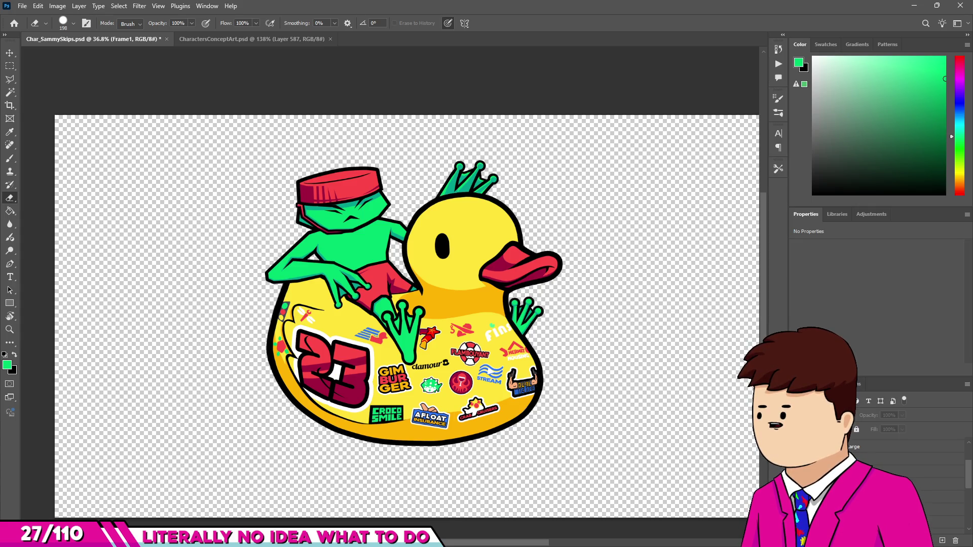
{"action": "key", "text": "alt+Tab"}
Step: Search Google for 'minecraft ost' and open the Khinsider album page
{"action": "type", "text": "minecraft ost"}
{"action": "key", "text": "Return"}
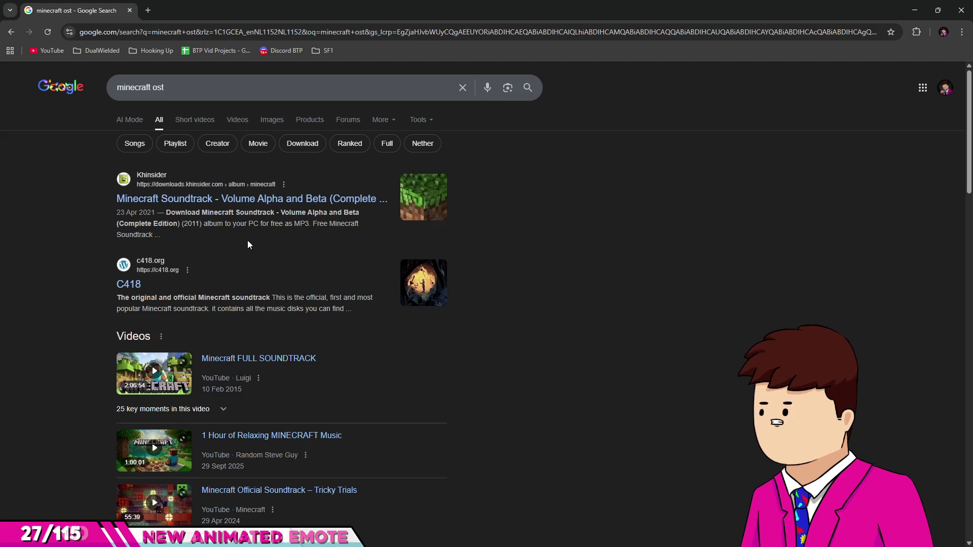
{"action": "left_click", "coordinate": [241, 197]}
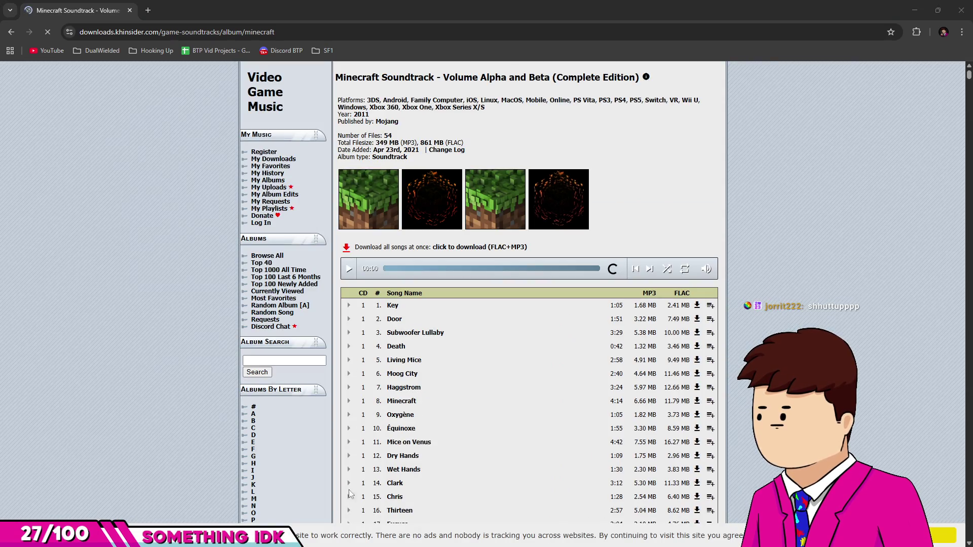
Step: Play Key and scrub ahead, then switch to Door and jump to 00:25
{"action": "left_click", "coordinate": [350, 310]}
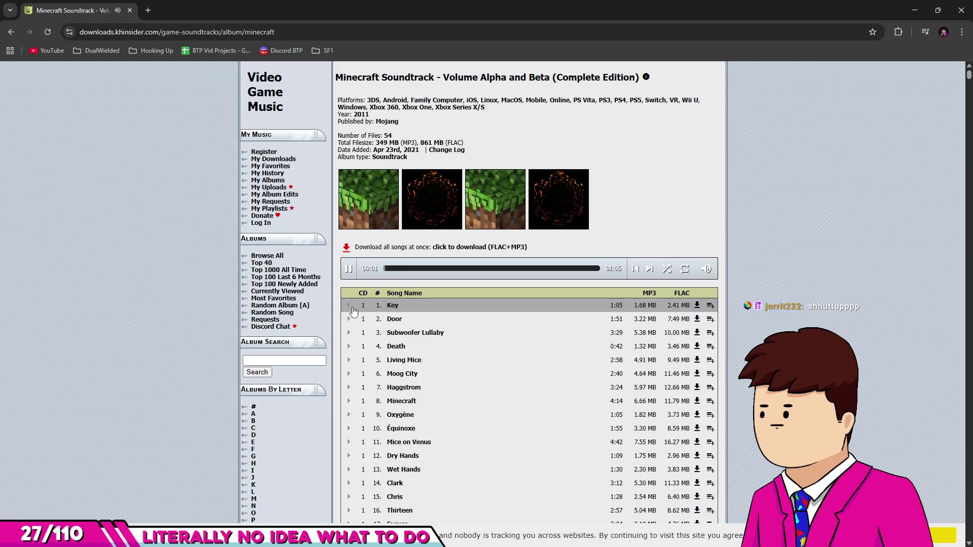
{"action": "left_click", "coordinate": [402, 272]}
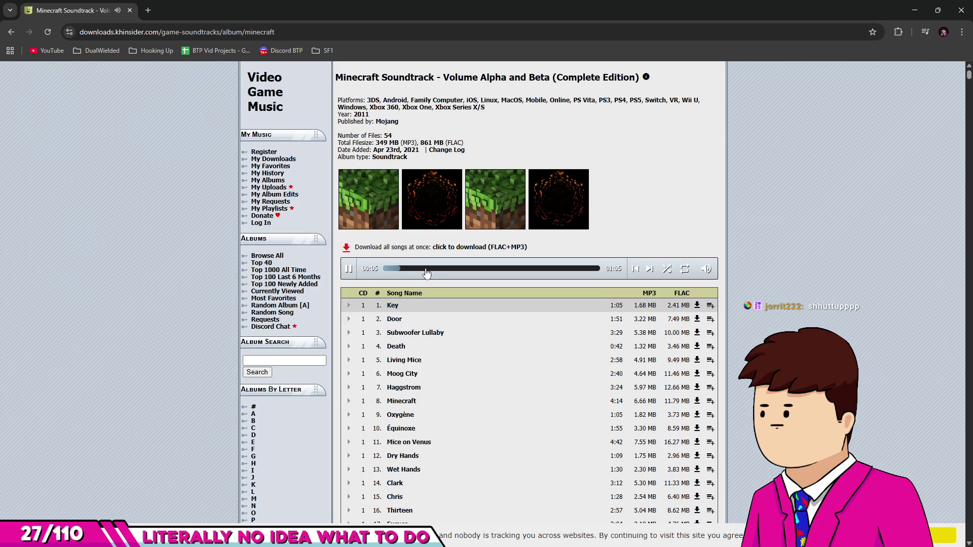
{"action": "left_click", "coordinate": [429, 272]}
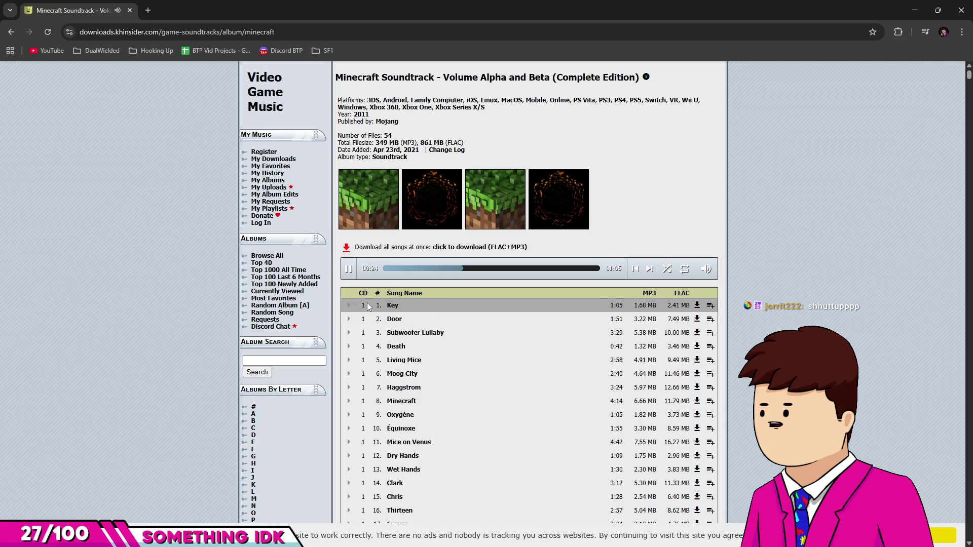
{"action": "scroll", "coordinate": [447, 361], "scroll_direction": "down", "scroll_amount": 5}
{"action": "scroll", "coordinate": [445, 365], "scroll_direction": "up", "scroll_amount": 5}
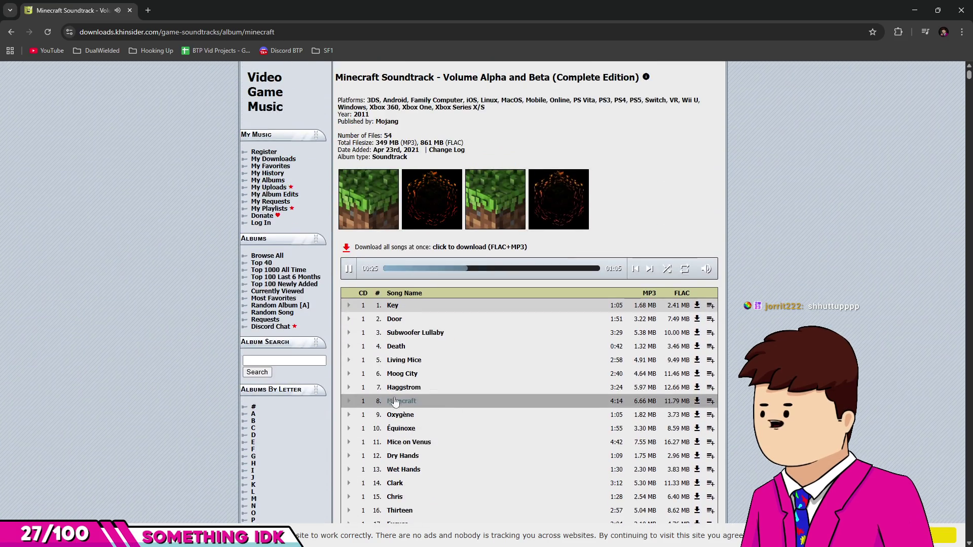
{"action": "left_click", "coordinate": [349, 321]}
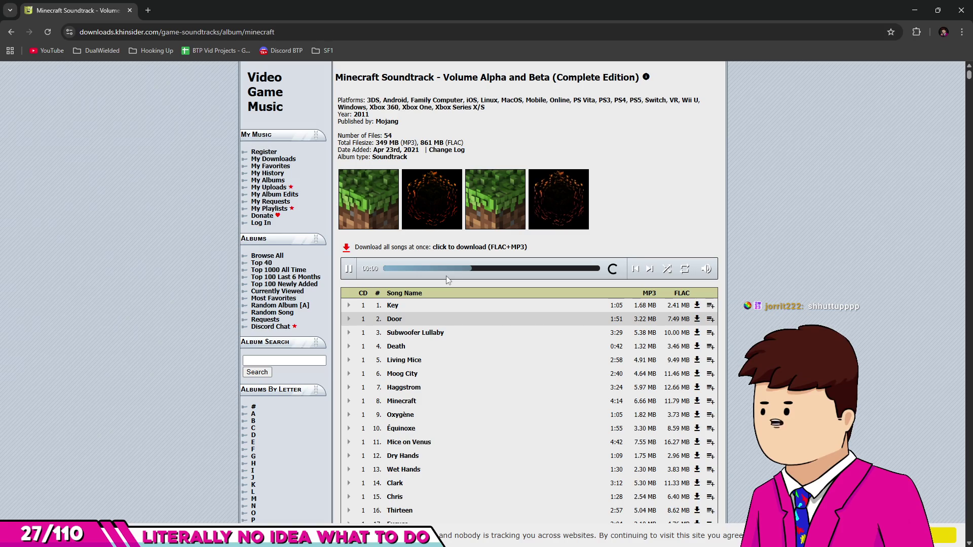
{"action": "left_click", "coordinate": [433, 269]}
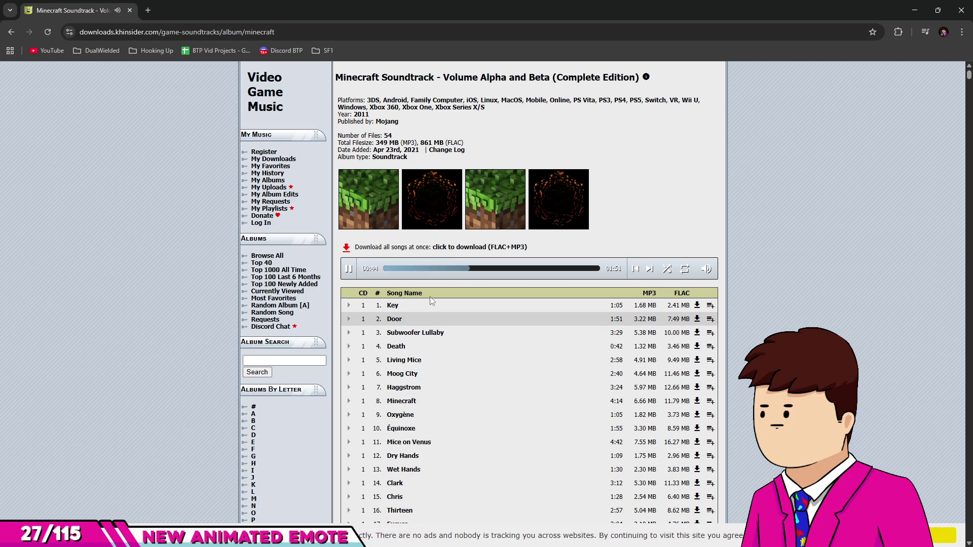
Step: Play Subwoofer Lullaby and skip ahead to 00:29
{"action": "left_click", "coordinate": [349, 333]}
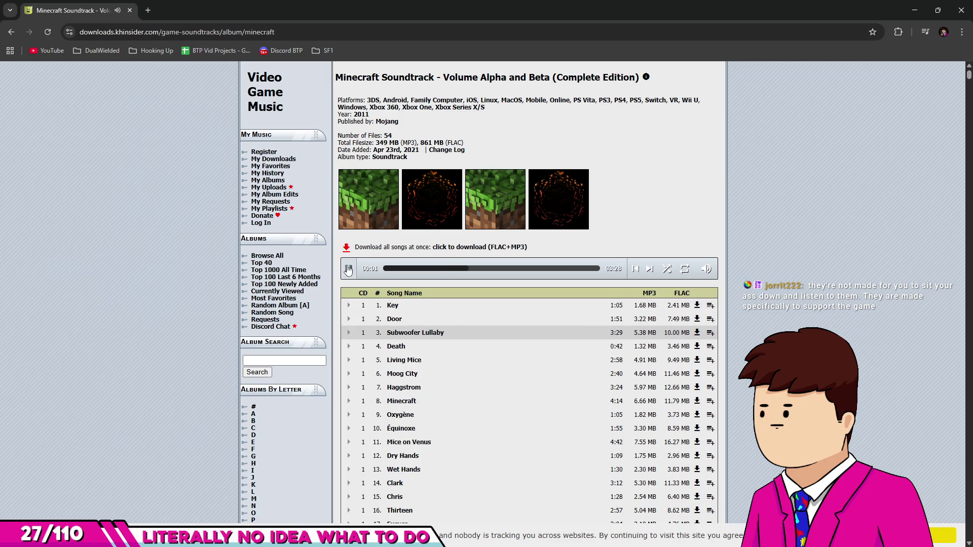
{"action": "left_click", "coordinate": [413, 268]}
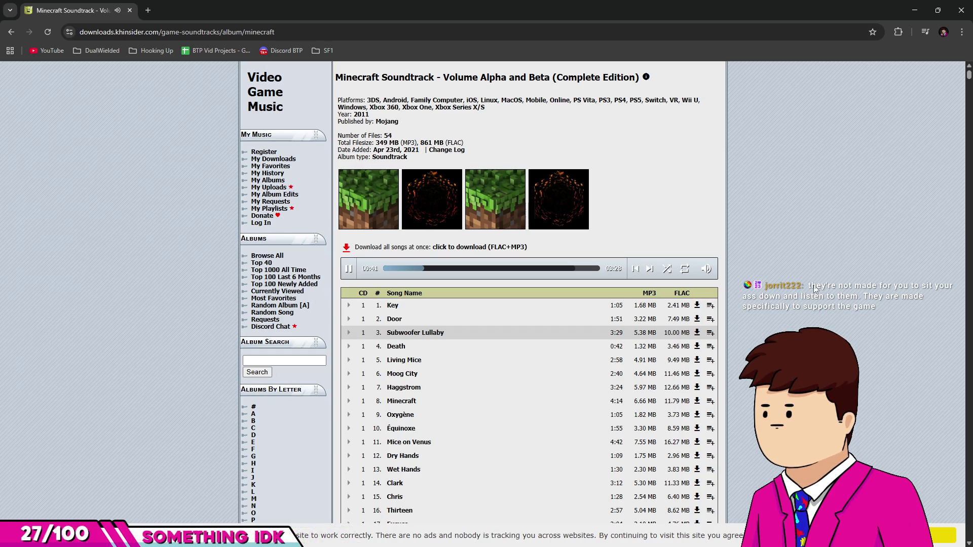
Step: Pause Subwoofer Lullaby, close Chrome, and switch over to Unity
{"action": "left_click", "coordinate": [348, 269]}
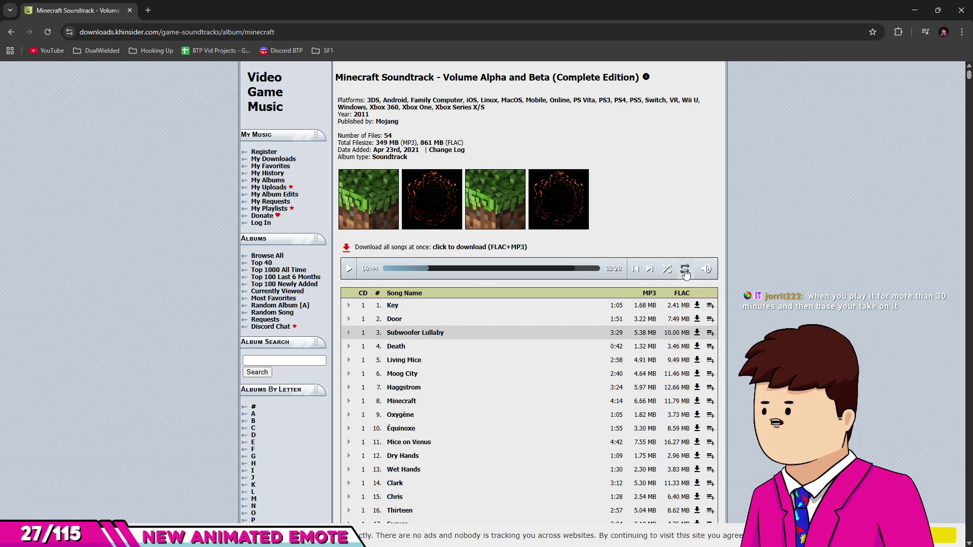
{"action": "left_click", "coordinate": [961, 13]}
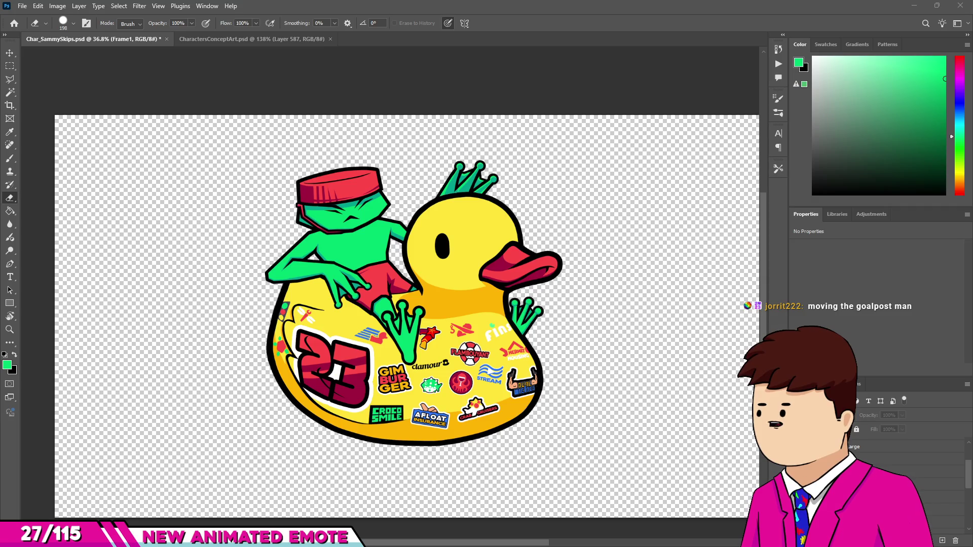
{"action": "key", "text": "alt+Tab"}
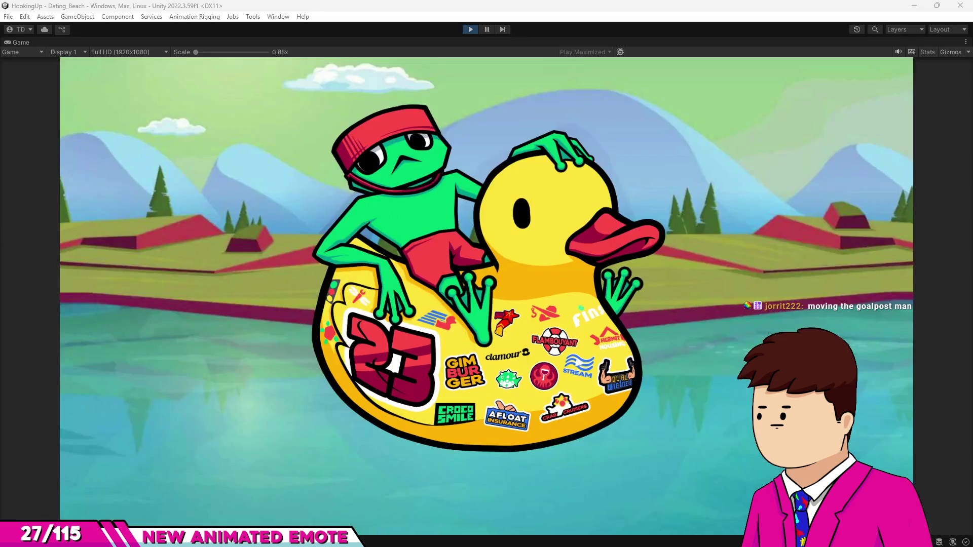
Step: Exit play mode, select all eight CloseUpBackTransition sprites, and apply Max Size 4096
{"action": "left_click", "coordinate": [470, 31]}
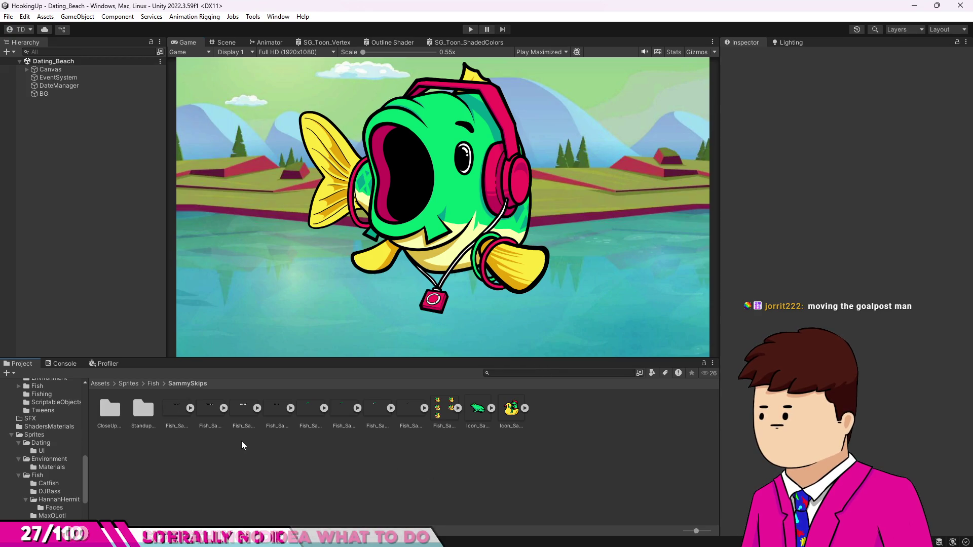
{"action": "double_click", "coordinate": [106, 409]}
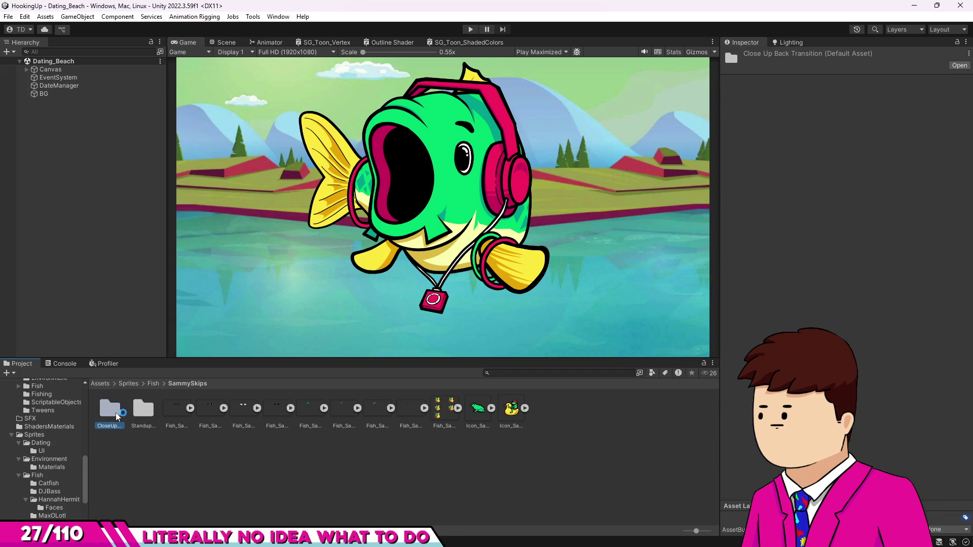
{"action": "left_click", "coordinate": [110, 410]}
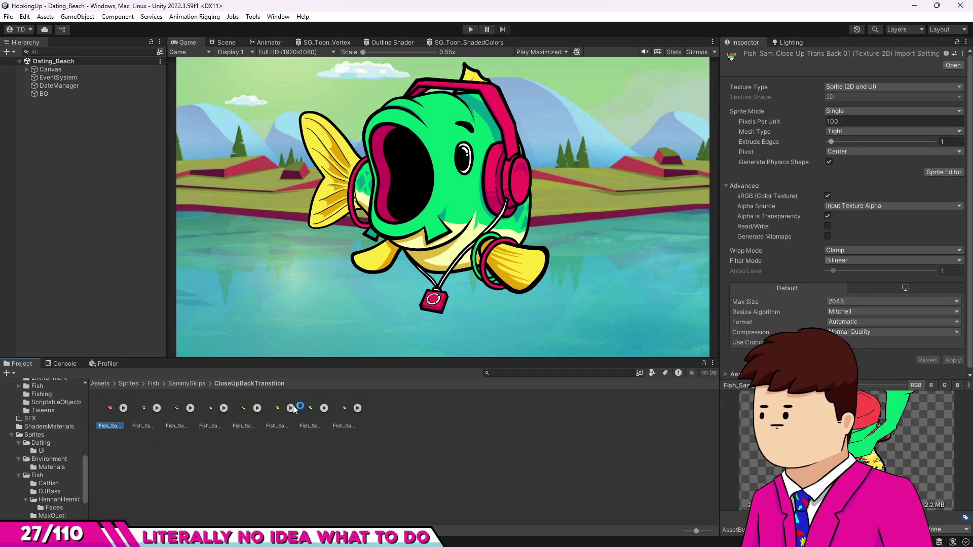
{"action": "left_click", "coordinate": [345, 408], "text": "shift"}
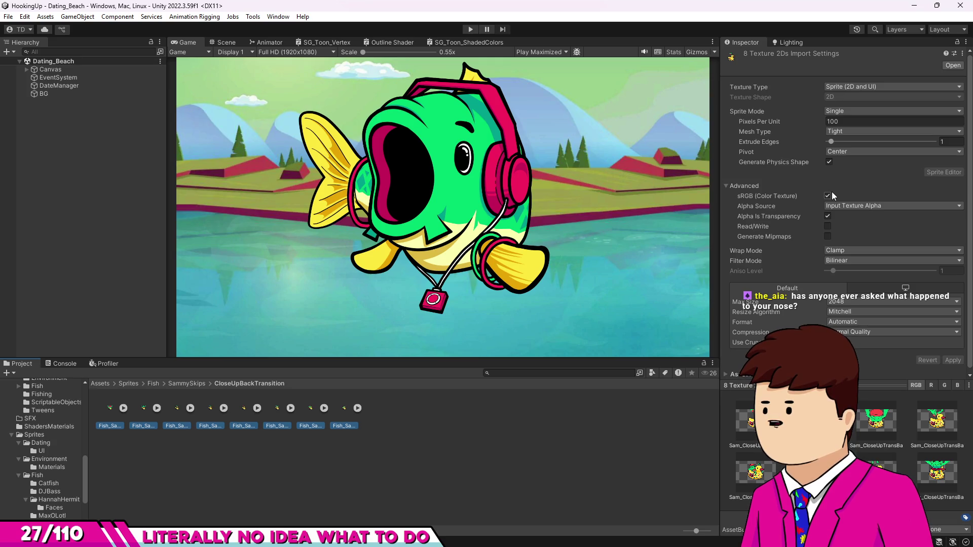
{"action": "left_click", "coordinate": [892, 301]}
{"action": "left_click", "coordinate": [872, 392]}
{"action": "left_click", "coordinate": [953, 360]}
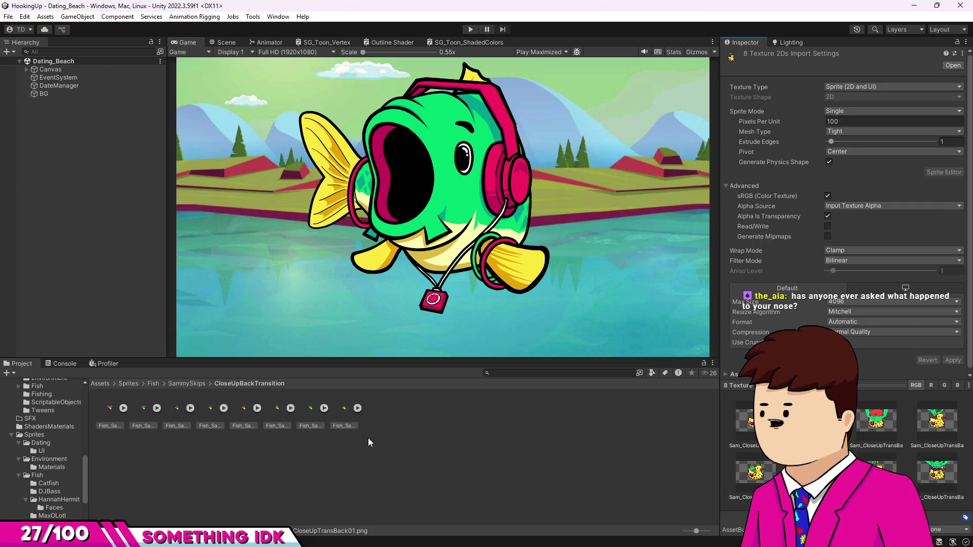
Step: Go back to SammySkips, reopen CloseUpBackTransition, and select the first sprite
{"action": "left_click", "coordinate": [182, 384]}
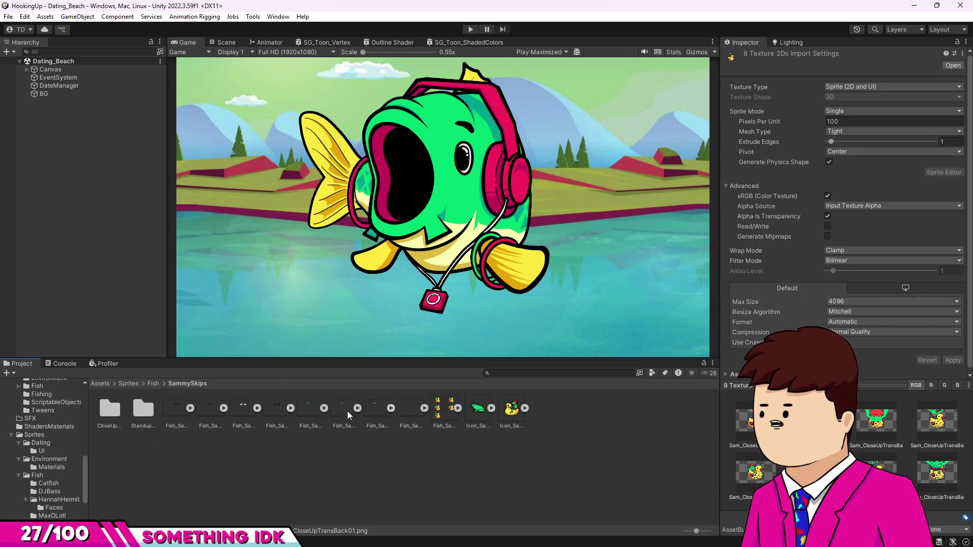
{"action": "double_click", "coordinate": [125, 413]}
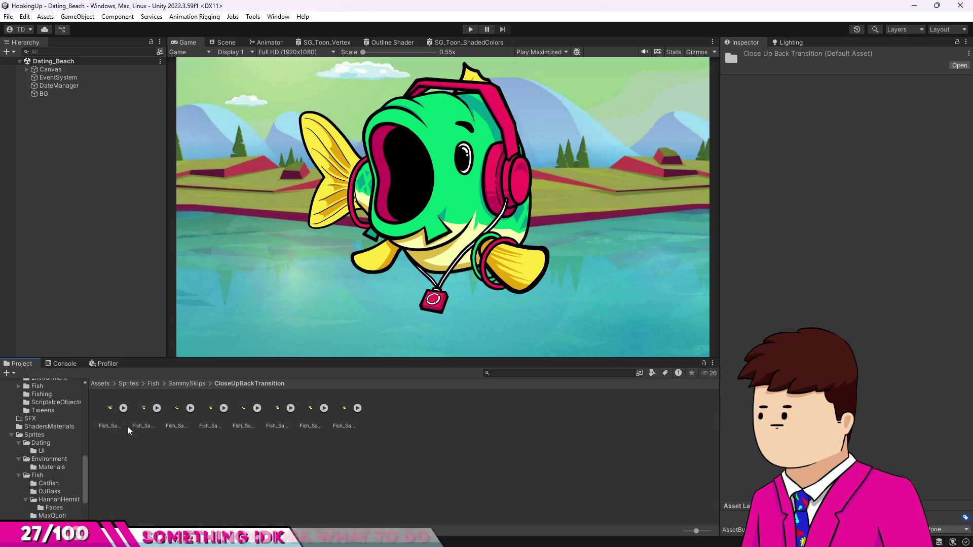
{"action": "key", "text": "Right"}
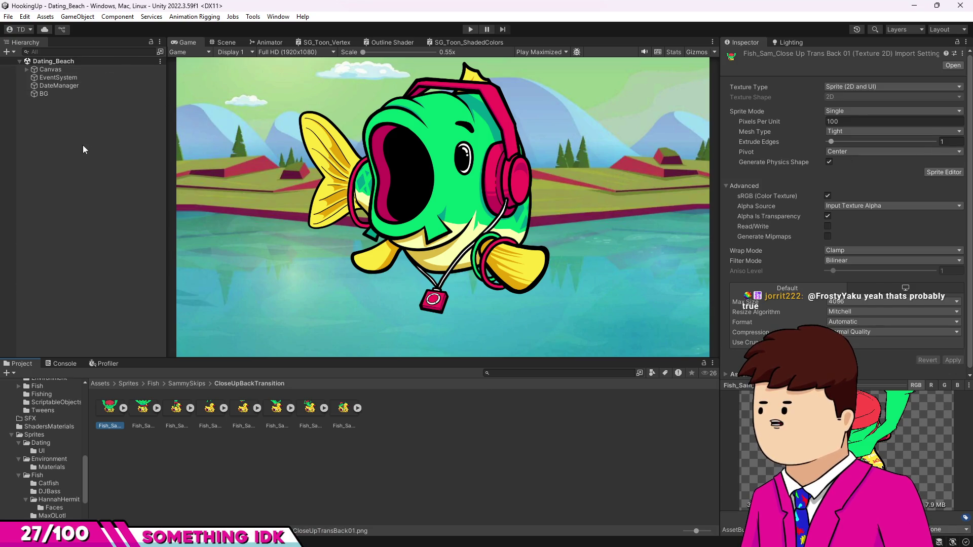
Step: Select Fish under Canvas, open the Animation window with Ctrl+6, and choose Create New Clip
{"action": "left_click", "coordinate": [23, 69]}
{"action": "left_click", "coordinate": [25, 69]}
{"action": "left_click", "coordinate": [34, 78]}
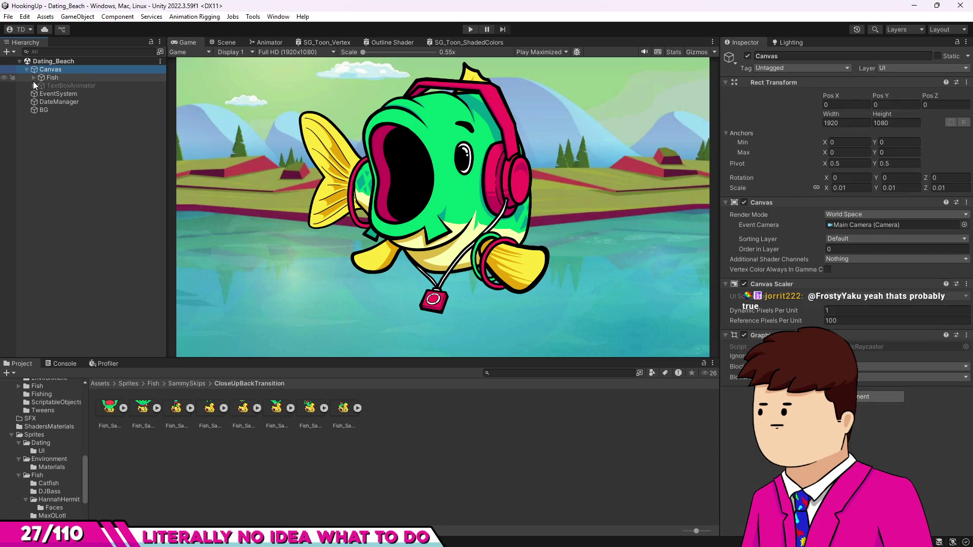
{"action": "left_click", "coordinate": [56, 79]}
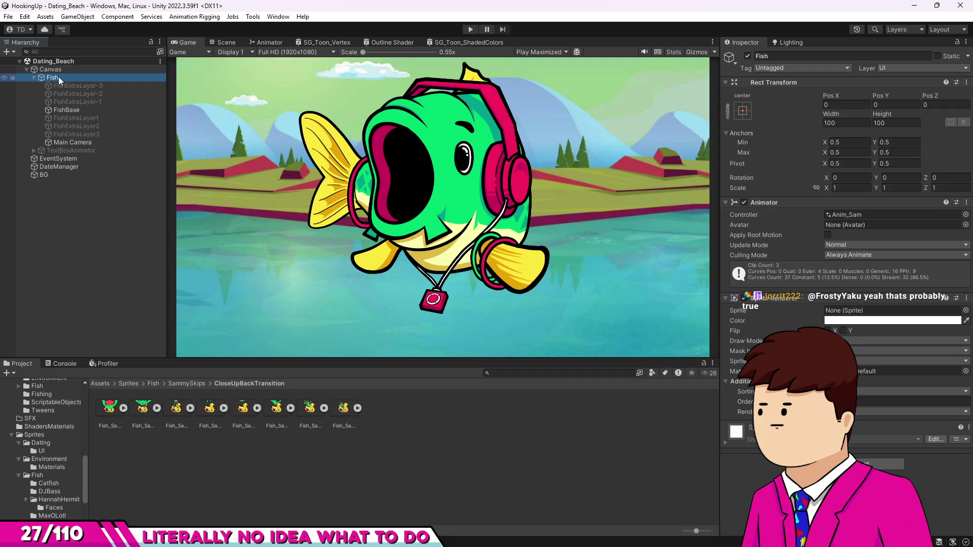
{"action": "key", "text": "ctrl+6"}
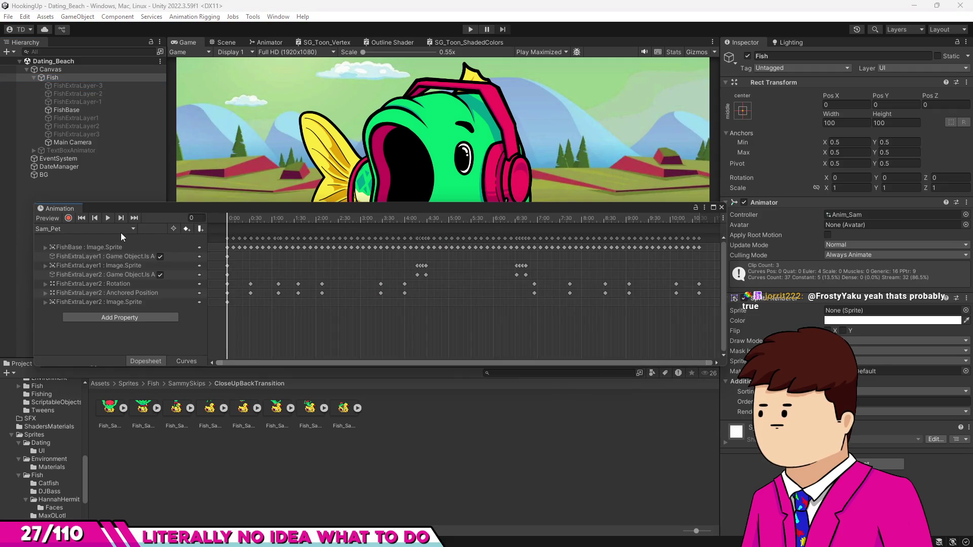
{"action": "left_click", "coordinate": [102, 229]}
{"action": "left_click", "coordinate": [75, 276]}
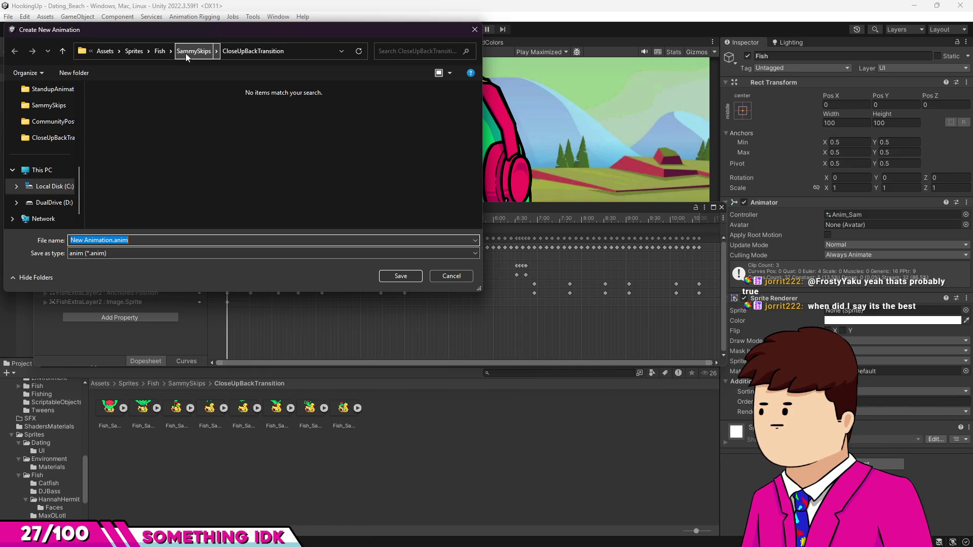
Step: Browse the save dialog to Assets/Animation/Dating/FishAnimationBases/Sammy_Anims
{"action": "left_click", "coordinate": [185, 53]}
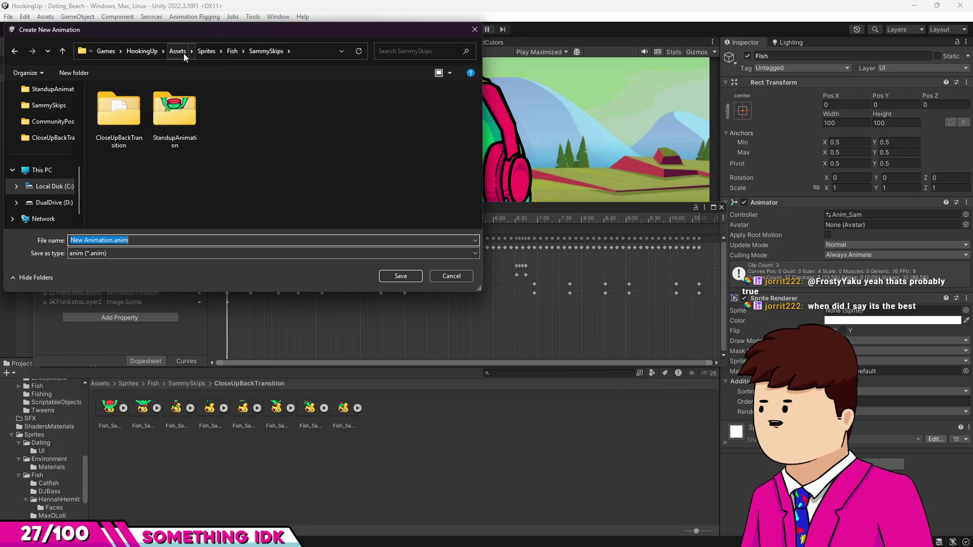
{"action": "left_click", "coordinate": [229, 51]}
{"action": "left_click", "coordinate": [221, 54]}
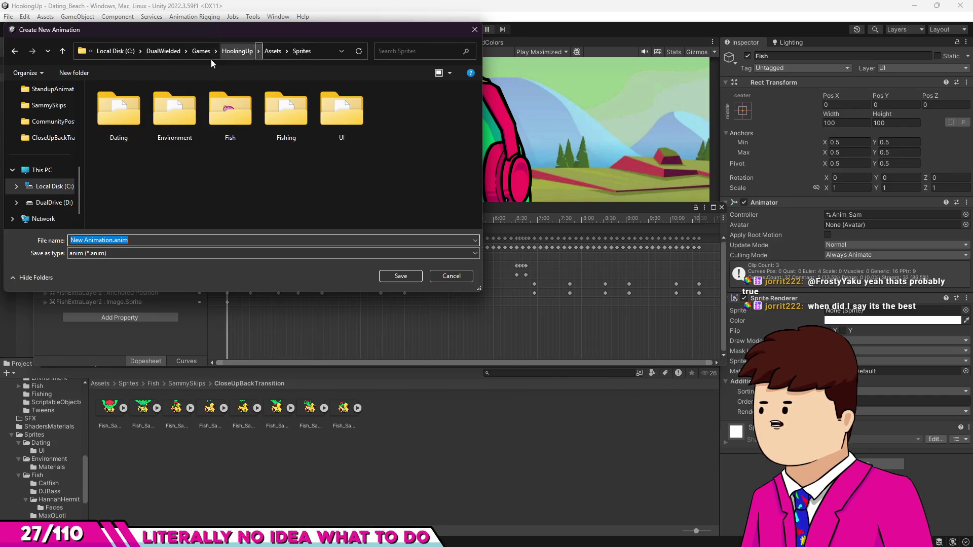
{"action": "left_click", "coordinate": [272, 52]}
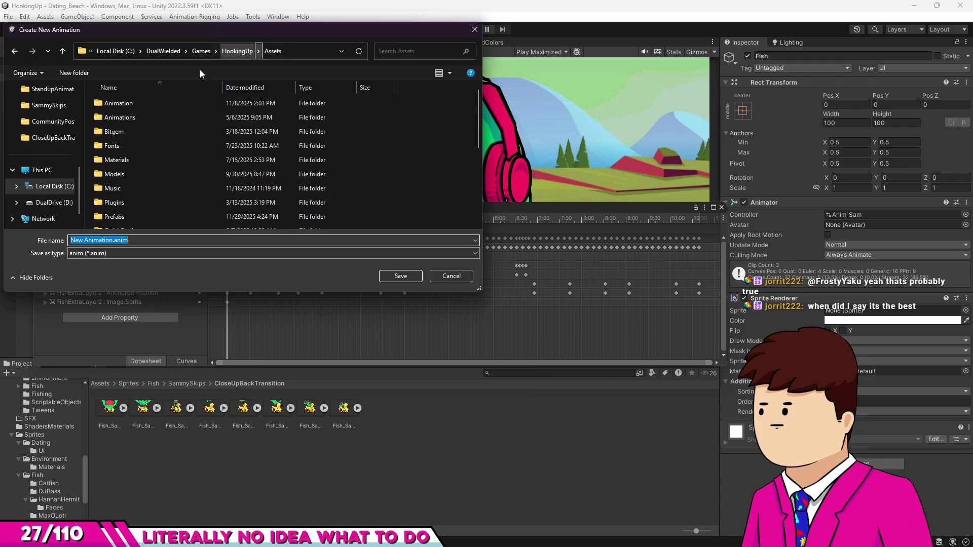
{"action": "double_click", "coordinate": [138, 102]}
{"action": "double_click", "coordinate": [133, 107]}
{"action": "double_click", "coordinate": [133, 106]}
{"action": "double_click", "coordinate": [118, 159]}
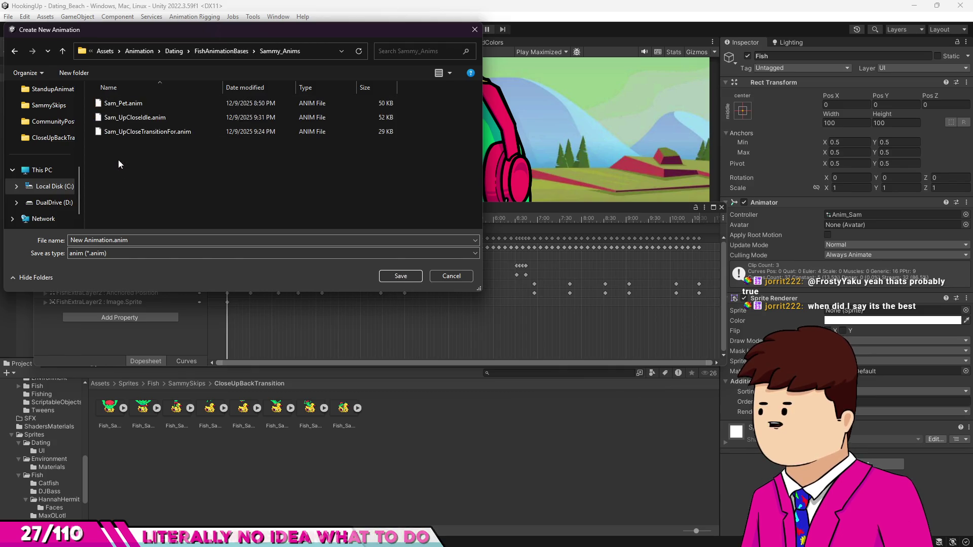
Step: Save the new clip as Sam_UpCloseTransitionBack, adapted from the Sam_UpCloseTransitionFor name
{"action": "left_click", "coordinate": [138, 133]}
{"action": "left_click", "coordinate": [146, 240]}
{"action": "key", "text": "BackSpace"}
{"action": "key", "text": "BackSpace"}
{"action": "key", "text": "BackSpace"}
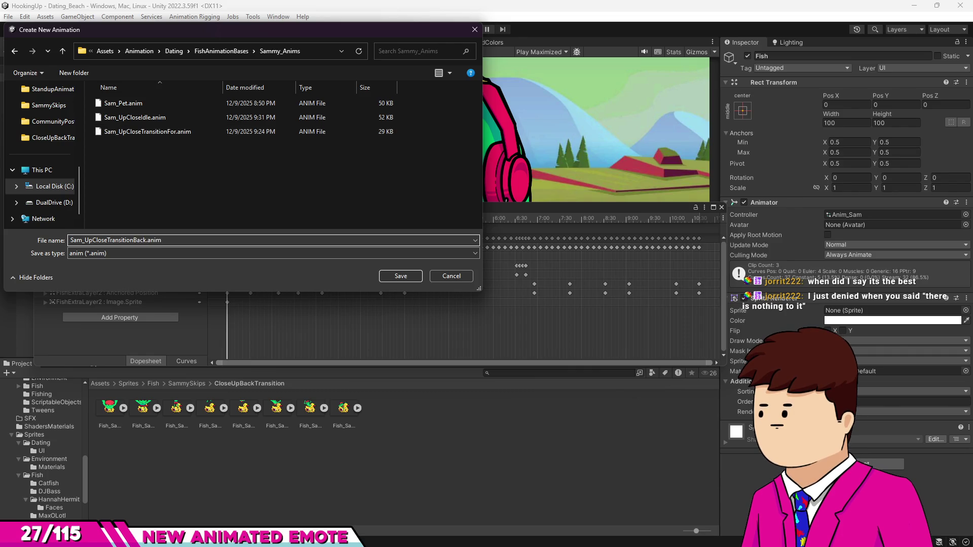
{"action": "left_click", "coordinate": [398, 276]}
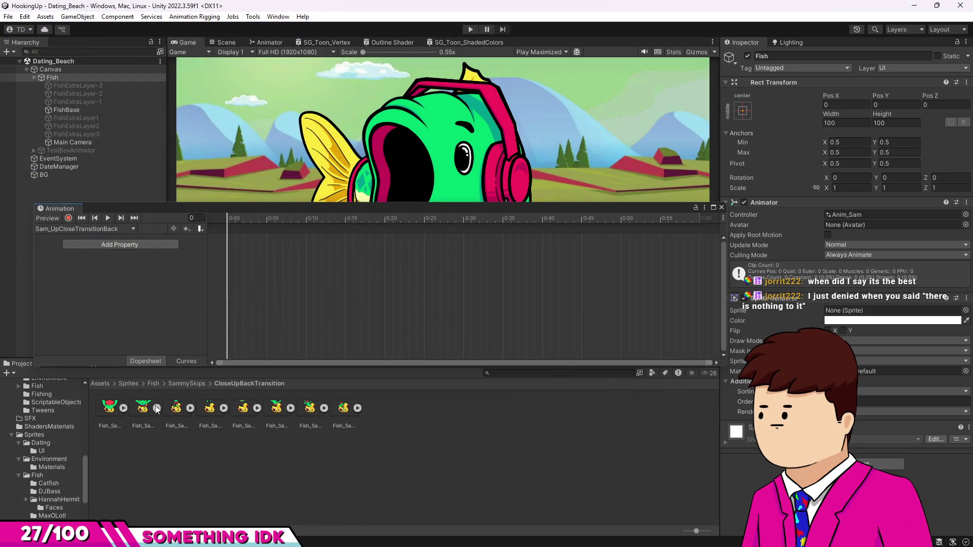
Step: Turn on recording and drop the eight close-up back sprites in, undoing keys on the wrong object
{"action": "left_click_drag", "start_coordinate": [129, 395], "coordinate": [231, 268]}
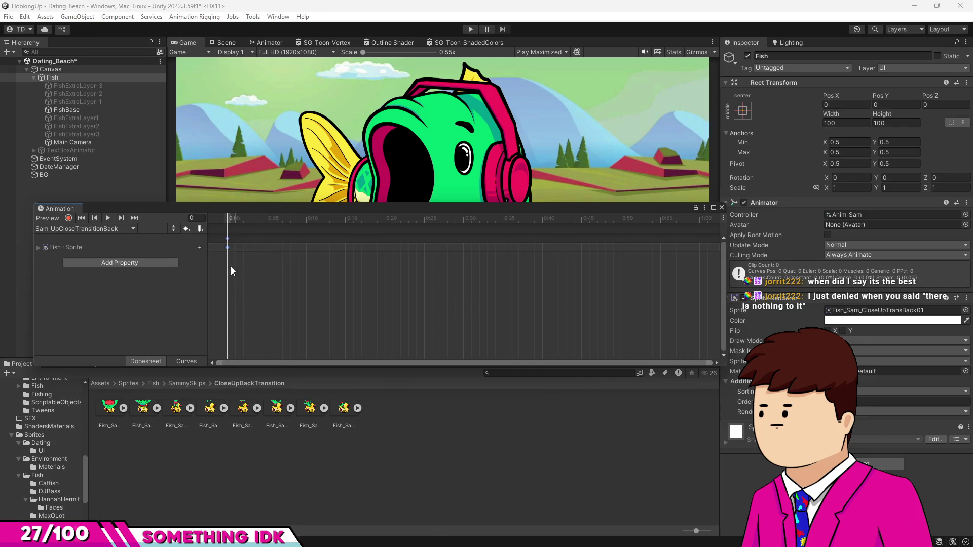
{"action": "key", "text": "ctrl+z"}
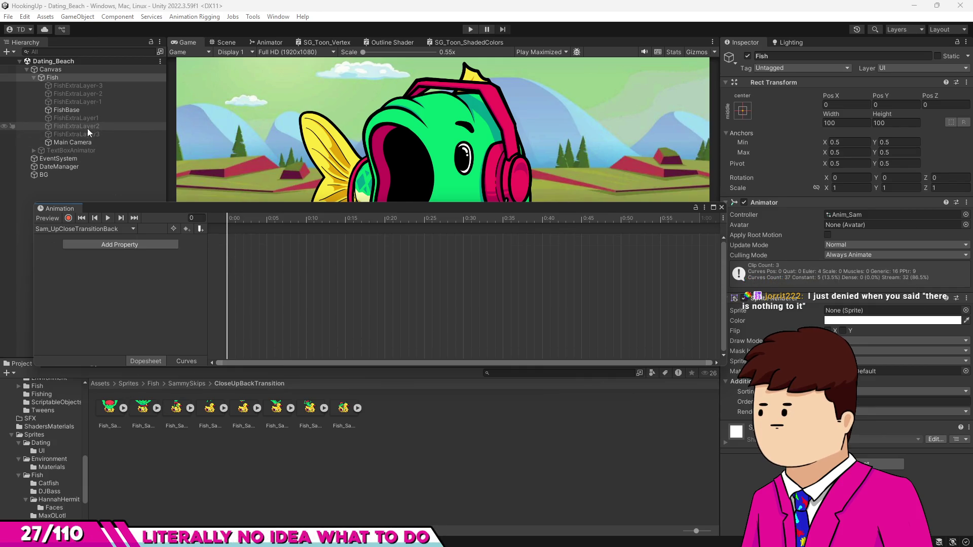
{"action": "left_click", "coordinate": [72, 110]}
{"action": "left_click", "coordinate": [68, 218]}
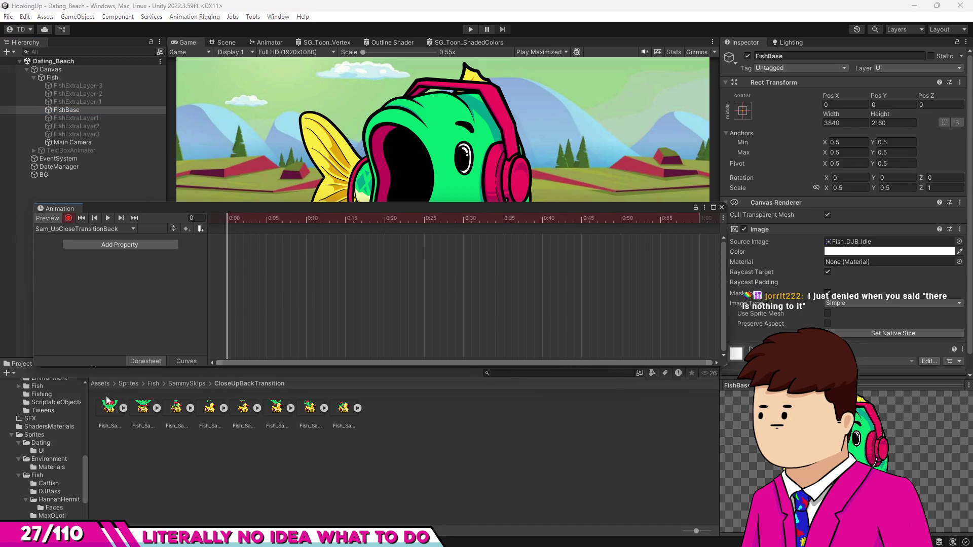
{"action": "left_click", "coordinate": [110, 407]}
{"action": "left_click", "coordinate": [353, 417], "text": "shift"}
{"action": "left_click_drag", "start_coordinate": [96, 400], "coordinate": [251, 221]}
{"action": "left_click", "coordinate": [242, 219]}
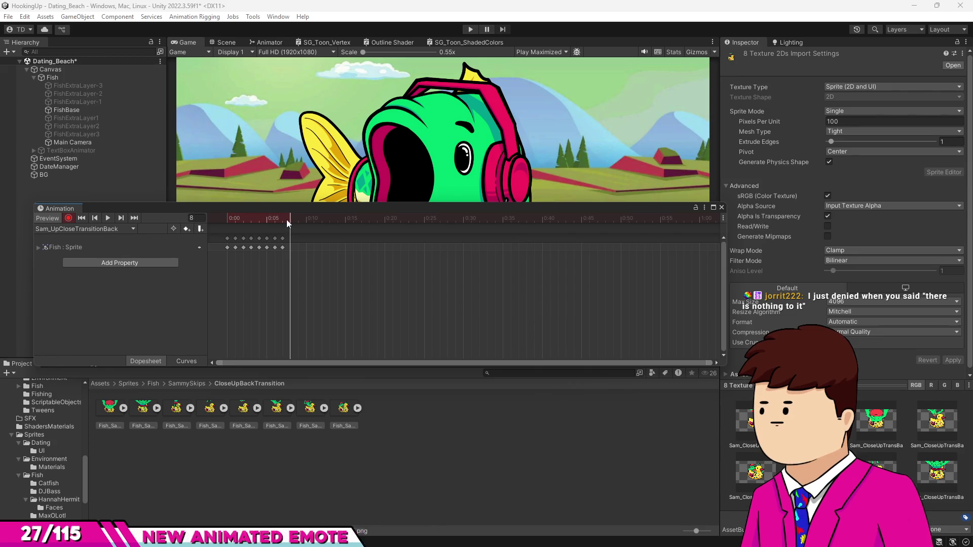
{"action": "key", "text": "ctrl+z"}
Step: Key all eight CloseUpBackTransition sprites onto FishBase's Image.Sprite track
{"action": "left_click", "coordinate": [71, 110]}
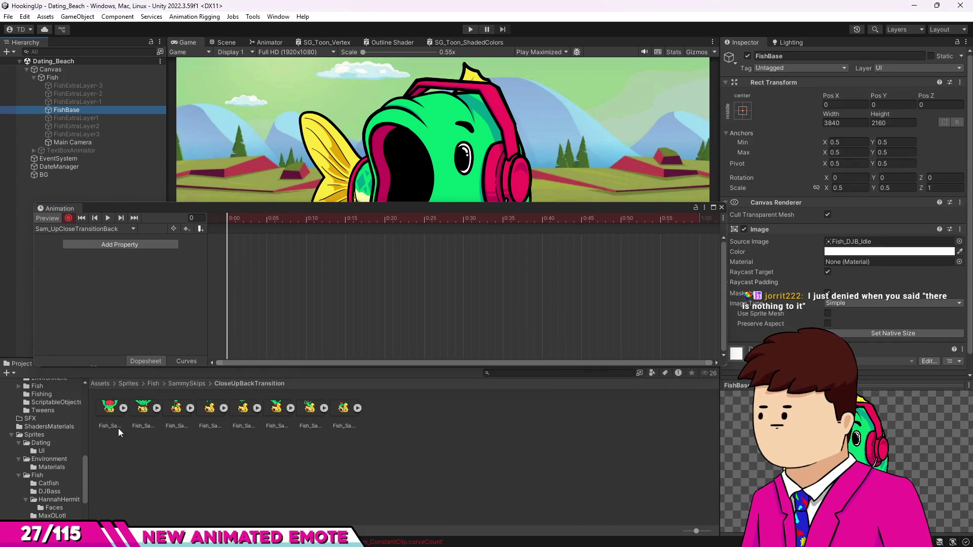
{"action": "left_click", "coordinate": [109, 419]}
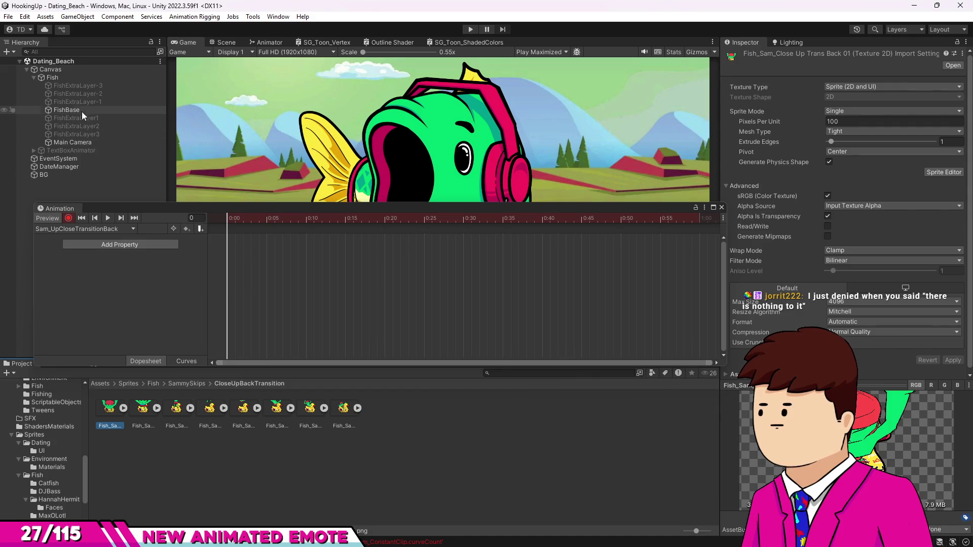
{"action": "left_click", "coordinate": [86, 111]}
{"action": "left_click_drag", "start_coordinate": [109, 409], "coordinate": [215, 345]}
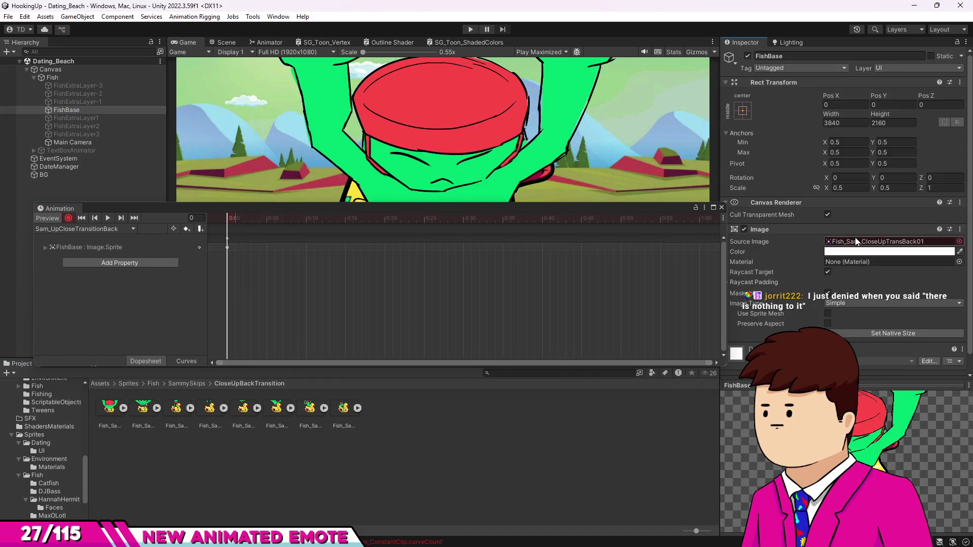
{"action": "left_click", "coordinate": [111, 416]}
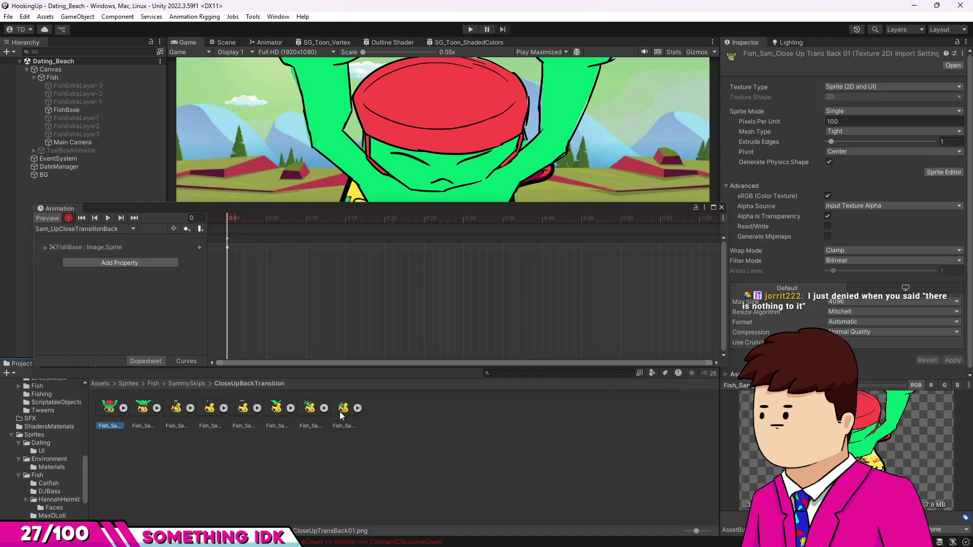
{"action": "left_click", "coordinate": [334, 411], "text": "shift"}
{"action": "left_click_drag", "start_coordinate": [108, 411], "coordinate": [227, 250]}
Step: Preview the frames and stretch the eight keyframes out to 0:20
{"action": "mouse_move", "coordinate": [229, 217]}
{"action": "left_mouse_down"}
{"action": "mouse_move", "coordinate": [251, 220]}
{"action": "mouse_move", "coordinate": [247, 230]}
{"action": "mouse_move", "coordinate": [295, 230]}
{"action": "left_mouse_up"}
{"action": "left_click", "coordinate": [312, 261]}
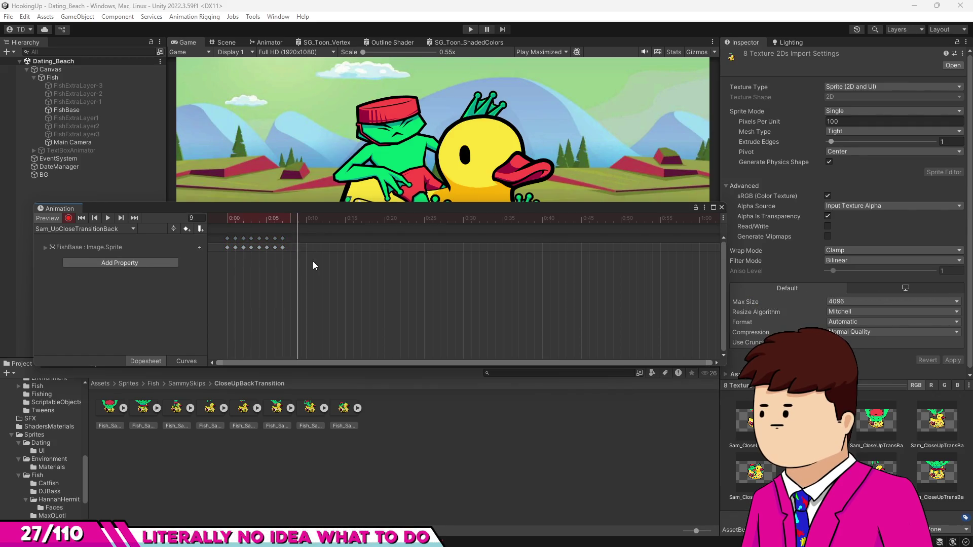
{"action": "left_click_drag", "start_coordinate": [219, 245], "coordinate": [220, 246]}
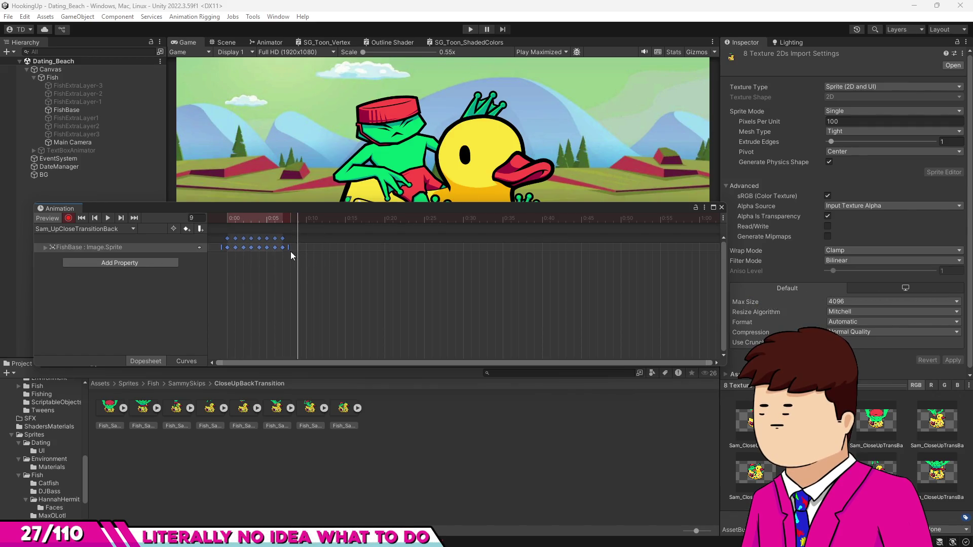
{"action": "left_click_drag", "start_coordinate": [289, 248], "coordinate": [394, 247]}
{"action": "left_click", "coordinate": [393, 243]}
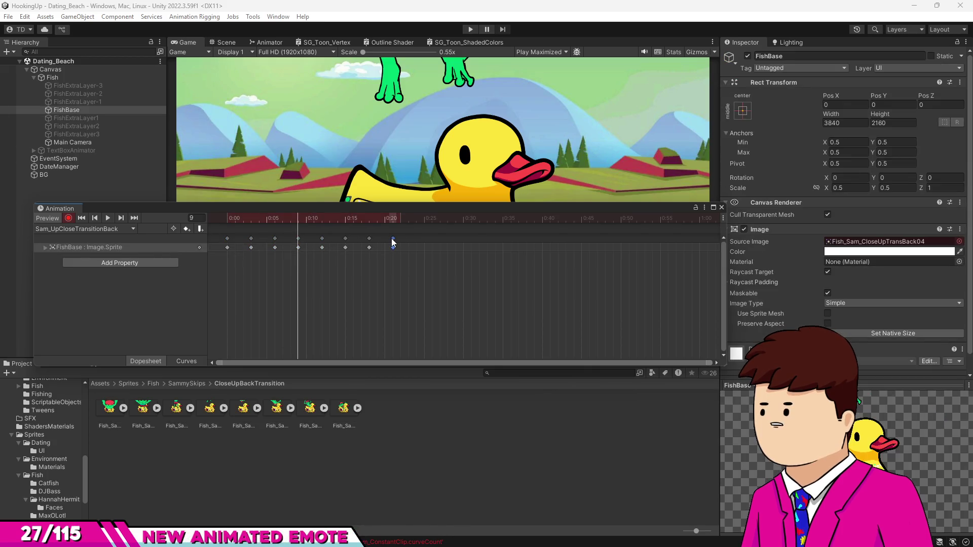
{"action": "left_click", "coordinate": [107, 229]}
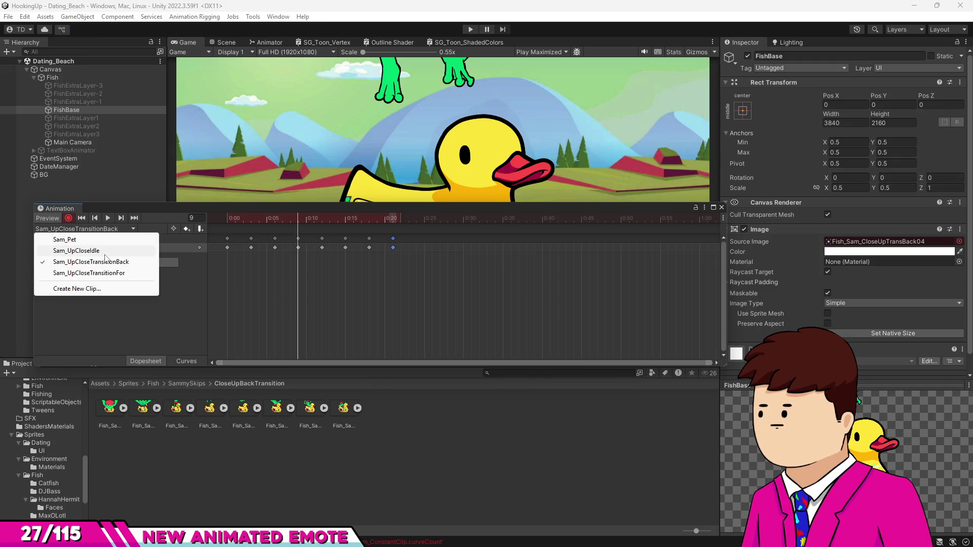
Step: Compare with the Sam_UpCloseTransitionFor clip, then return to Sam_UpCloseTransitionBack
{"action": "left_click", "coordinate": [103, 274]}
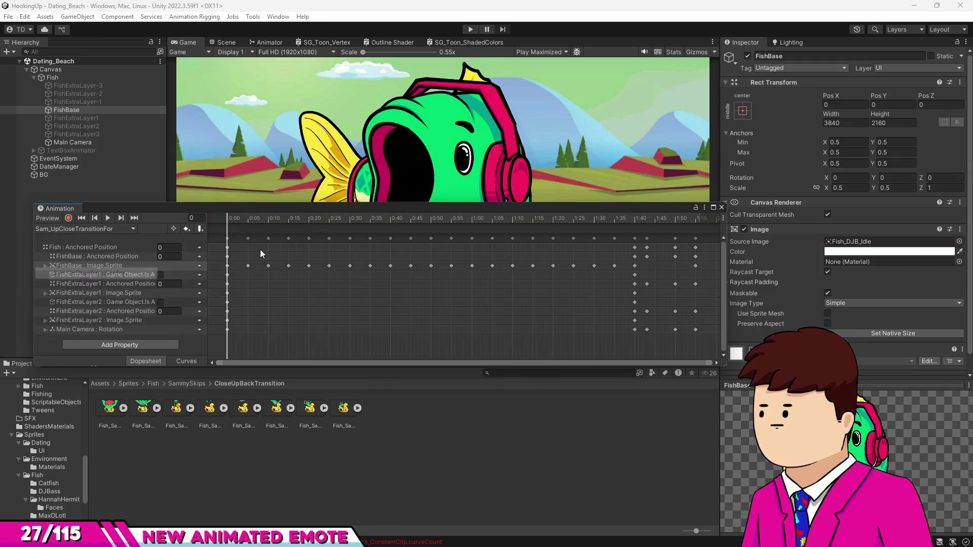
{"action": "left_click", "coordinate": [260, 219]}
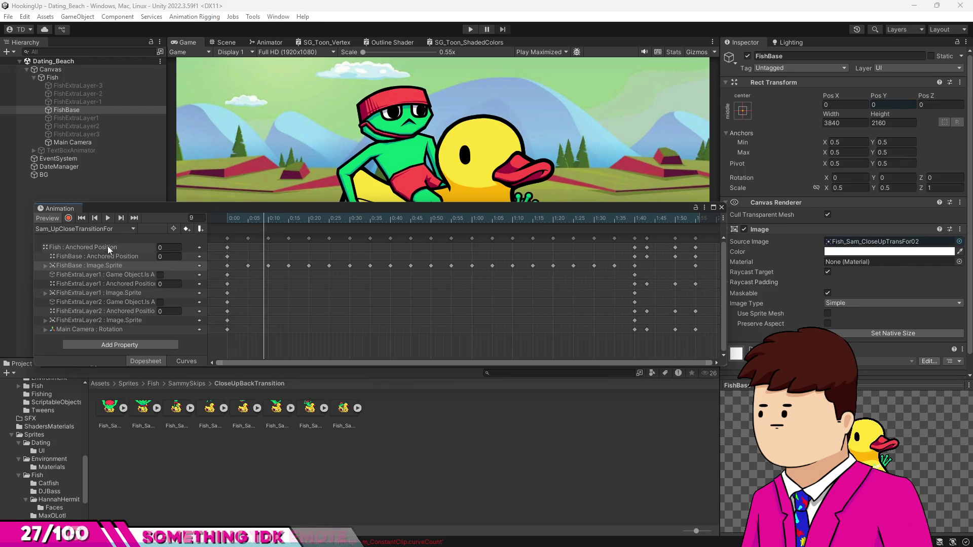
{"action": "left_click", "coordinate": [104, 228]}
{"action": "left_click", "coordinate": [162, 262]}
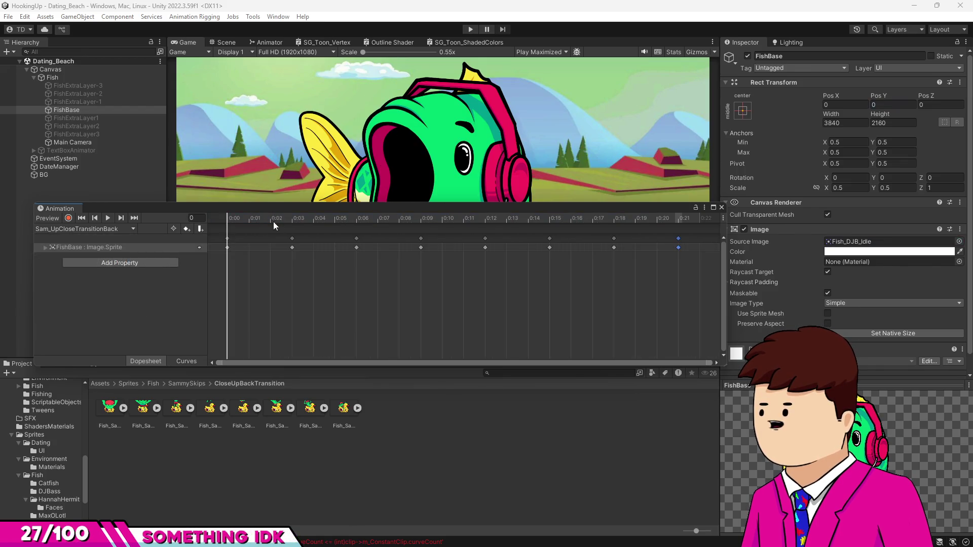
Step: Stretch the back-transition keyframes further so the clip runs to about 0:39
{"action": "scroll", "coordinate": [442, 263], "scroll_direction": "down", "scroll_amount": 5}
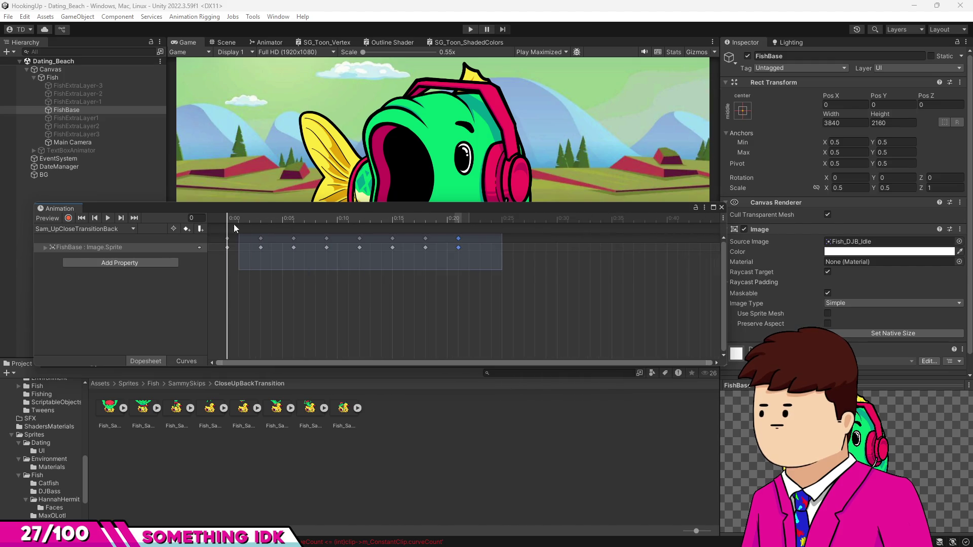
{"action": "left_click_drag", "start_coordinate": [504, 263], "coordinate": [211, 234]}
{"action": "left_click_drag", "start_coordinate": [466, 246], "coordinate": [533, 247]}
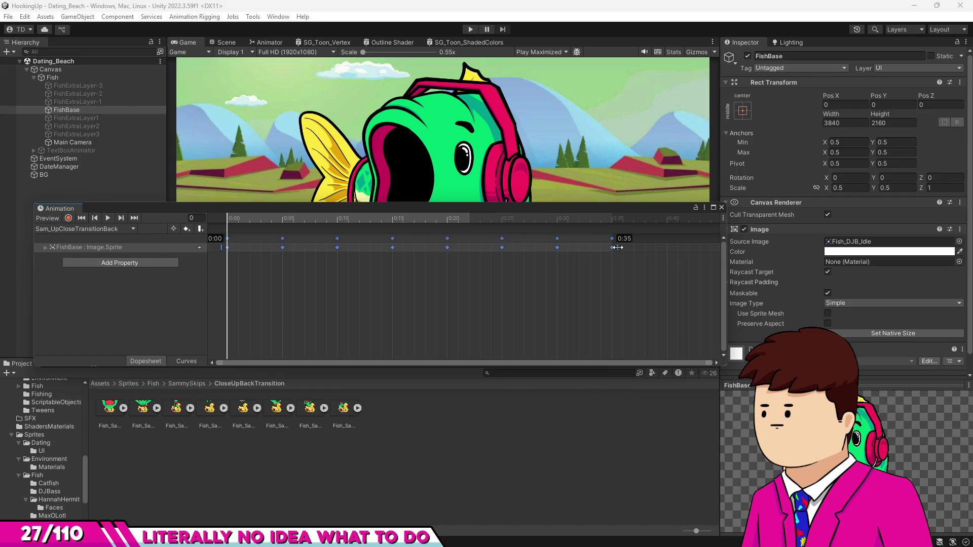
{"action": "left_click", "coordinate": [633, 272]}
{"action": "left_click", "coordinate": [613, 239]}
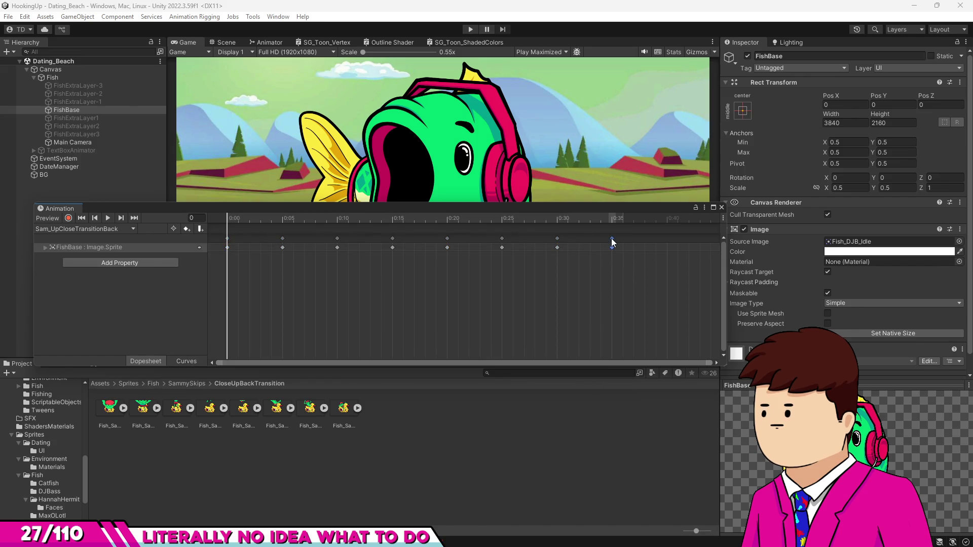
{"action": "left_click", "coordinate": [659, 222]}
{"action": "scroll", "coordinate": [671, 266], "scroll_direction": "down", "scroll_amount": 2}
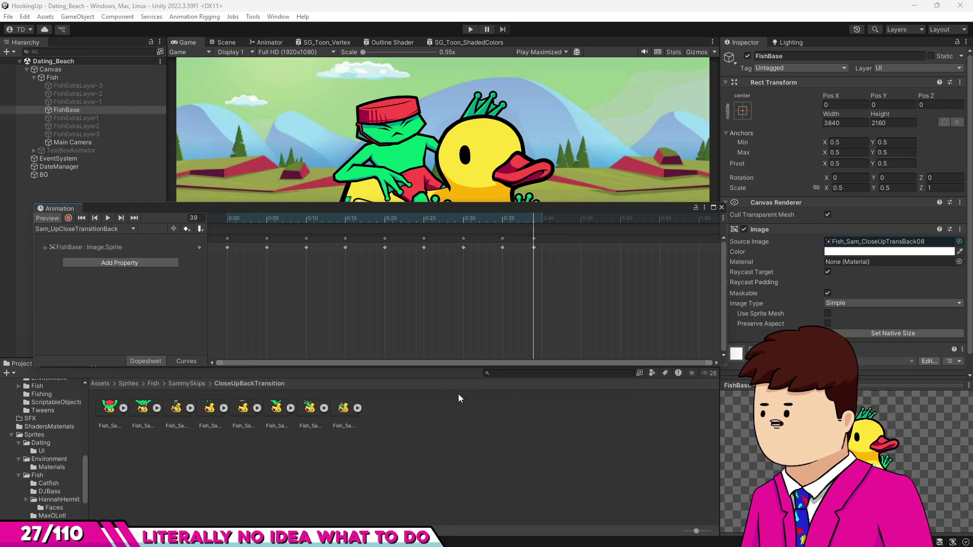
Step: Rewind the clip to frame 0, close the Animation window and show the Animator graph
{"action": "left_click", "coordinate": [439, 217]}
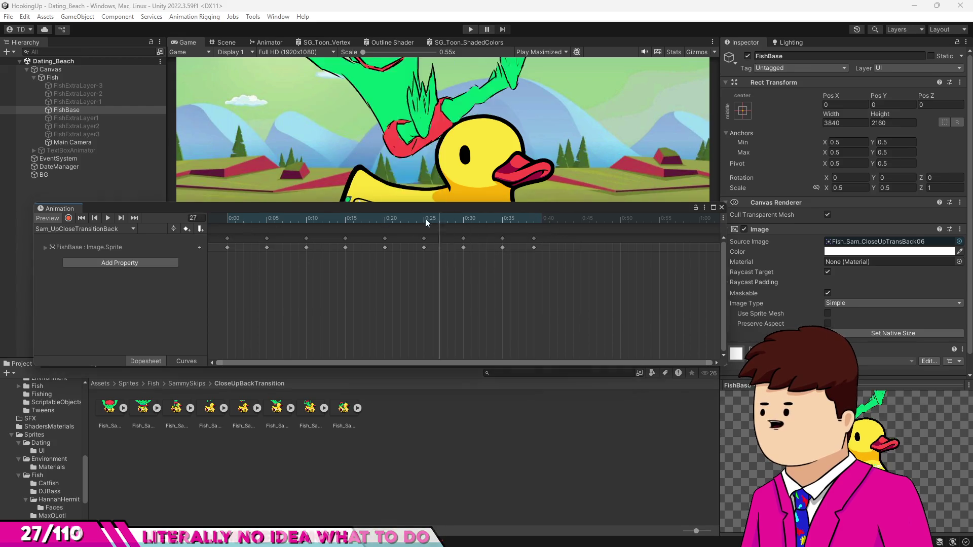
{"action": "left_click_drag", "start_coordinate": [439, 218], "coordinate": [172, 219]}
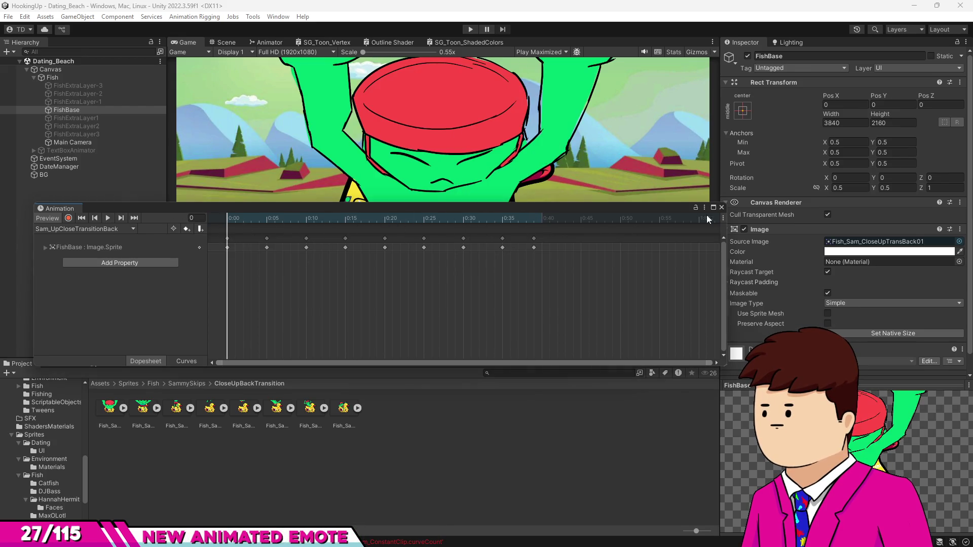
{"action": "left_click_drag", "start_coordinate": [655, 212], "coordinate": [660, 291]}
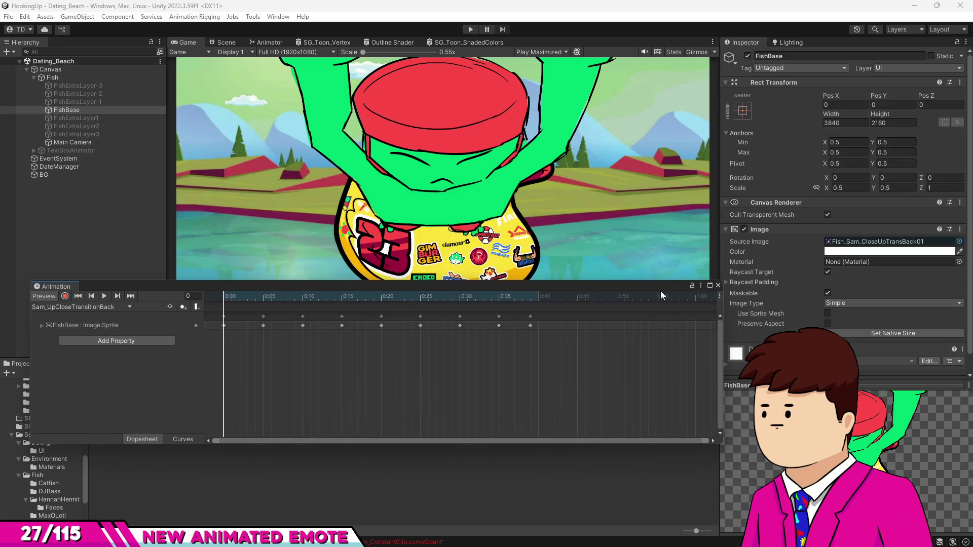
{"action": "left_click", "coordinate": [718, 286]}
{"action": "left_click", "coordinate": [267, 42]}
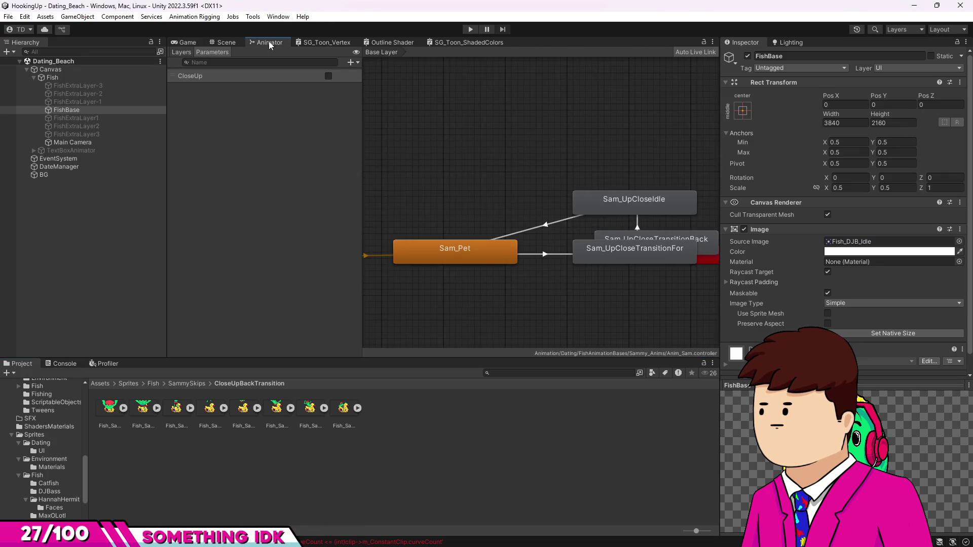
Step: Rearrange the TransitionFor, TransitionBack and UpCloseIdle states in the Animator graph
{"action": "scroll", "coordinate": [544, 198], "scroll_direction": "down", "scroll_amount": 3}
{"action": "scroll", "coordinate": [577, 208], "scroll_direction": "up", "scroll_amount": 3}
{"action": "mouse_move", "coordinate": [576, 208]}
{"action": "left_mouse_down"}
{"action": "mouse_move", "coordinate": [573, 241]}
{"action": "mouse_move", "coordinate": [589, 126]}
{"action": "left_mouse_up"}
{"action": "left_click", "coordinate": [594, 211]}
{"action": "left_click_drag", "start_coordinate": [593, 171], "coordinate": [490, 143]}
{"action": "left_click", "coordinate": [549, 181]}
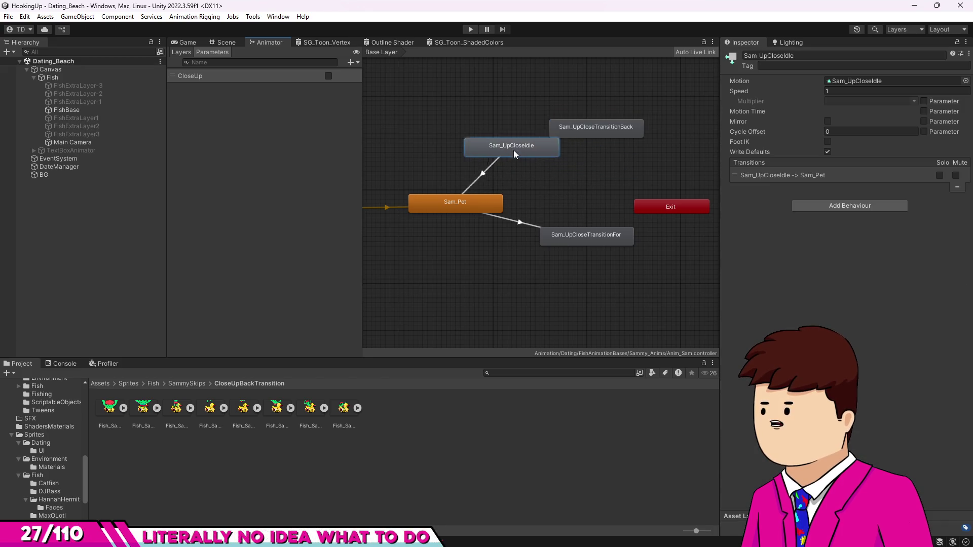
{"action": "left_click_drag", "start_coordinate": [581, 241], "coordinate": [558, 241]}
Step: Add transitions Sam_UpCloseTransitionFor → TransitionBack and TransitionBack → Sam_UpCloseIdle
{"action": "right_click", "coordinate": [587, 237]}
{"action": "left_click", "coordinate": [602, 145]}
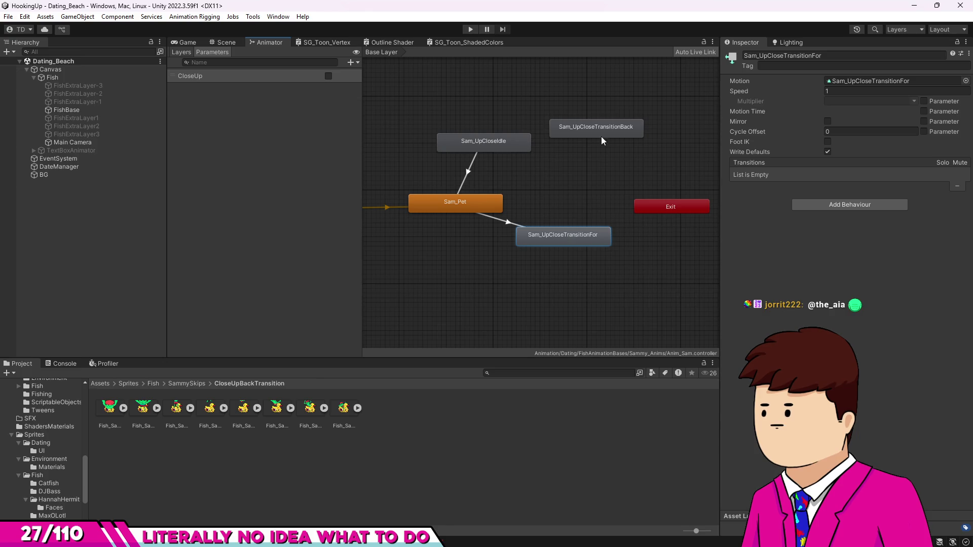
{"action": "right_click", "coordinate": [573, 236]}
{"action": "left_click", "coordinate": [588, 240]}
{"action": "left_click", "coordinate": [605, 124]}
{"action": "mouse_move", "coordinate": [605, 125]}
{"action": "left_mouse_down"}
{"action": "mouse_move", "coordinate": [577, 193]}
{"action": "mouse_move", "coordinate": [555, 187]}
{"action": "left_mouse_up"}
{"action": "right_click", "coordinate": [576, 193]}
{"action": "left_click", "coordinate": [652, 198]}
{"action": "left_click", "coordinate": [510, 152]}
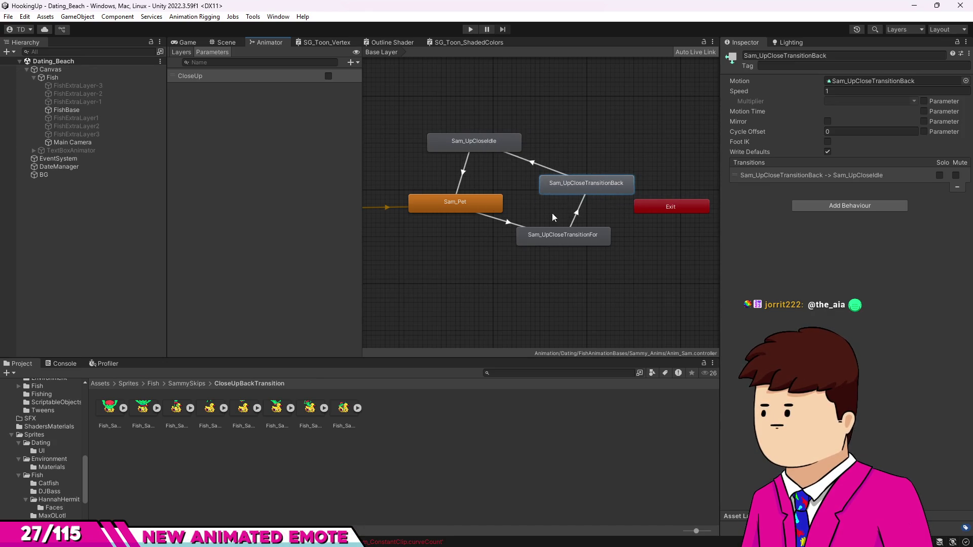
Step: Zoom around the graph and select the For-to-Back transition
{"action": "scroll", "coordinate": [507, 213], "scroll_direction": "down", "scroll_amount": 1}
{"action": "scroll", "coordinate": [515, 217], "scroll_direction": "down", "scroll_amount": 4}
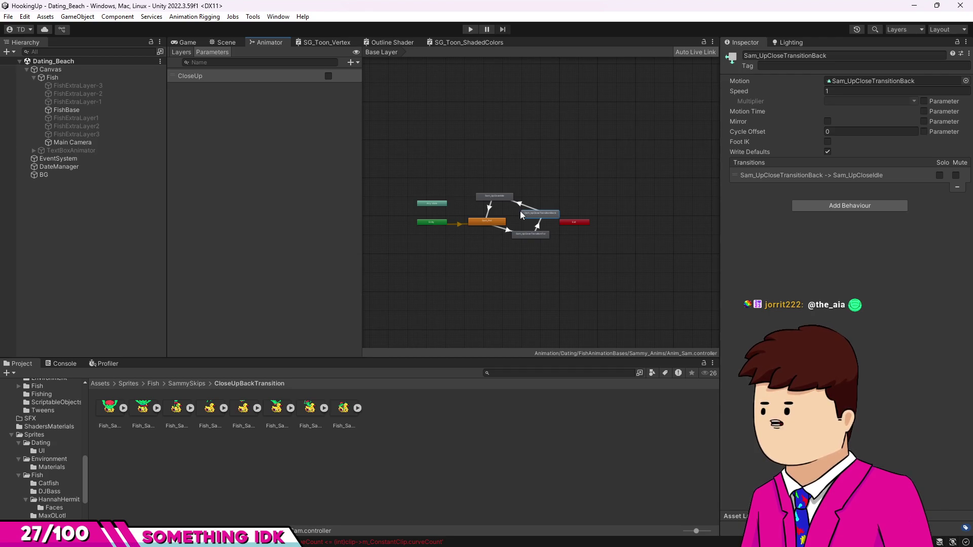
{"action": "scroll", "coordinate": [519, 211], "scroll_direction": "up", "scroll_amount": 3}
{"action": "scroll", "coordinate": [513, 197], "scroll_direction": "up", "scroll_amount": 3}
{"action": "scroll", "coordinate": [555, 217], "scroll_direction": "down", "scroll_amount": 3}
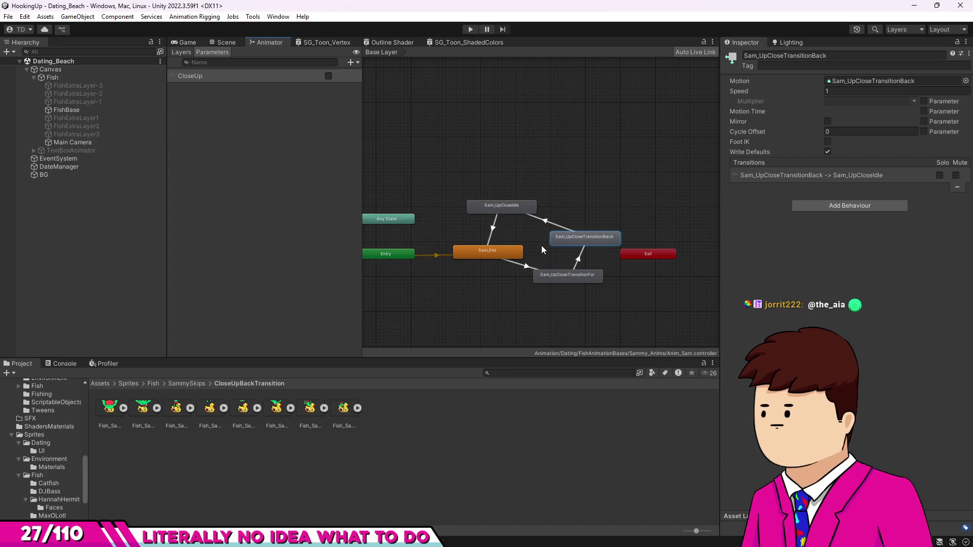
{"action": "scroll", "coordinate": [578, 259], "scroll_direction": "up", "scroll_amount": 4}
{"action": "left_click", "coordinate": [561, 267]}
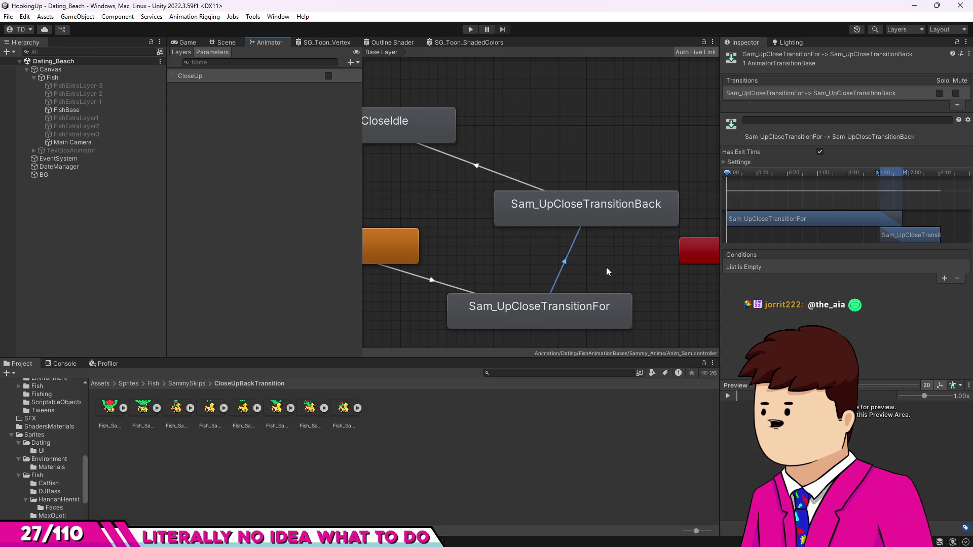
Step: Give the For-to-Back transition duration 0, no exit time, and a CloseUp = false condition
{"action": "left_click", "coordinate": [722, 162]}
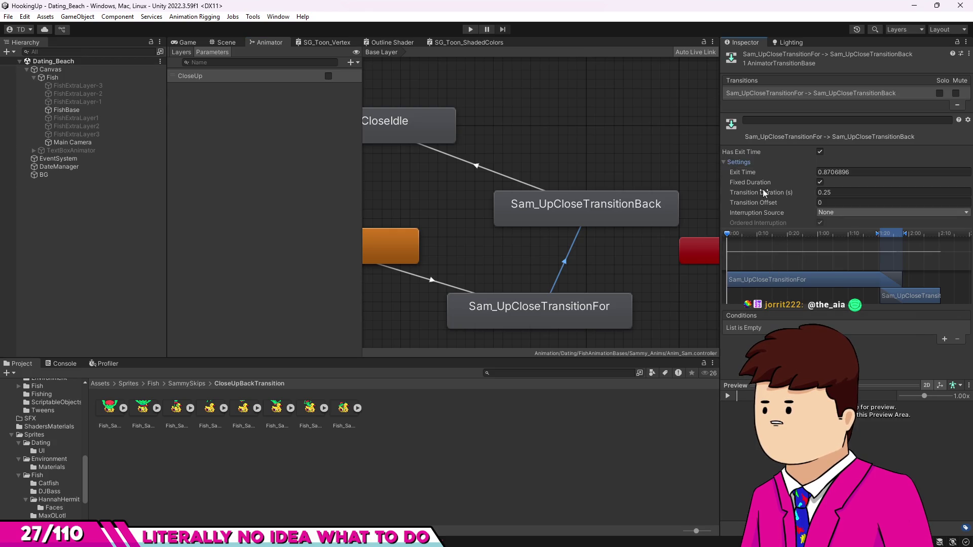
{"action": "left_click", "coordinate": [834, 195]}
{"action": "type", "text": "0"}
{"action": "left_click", "coordinate": [820, 183]}
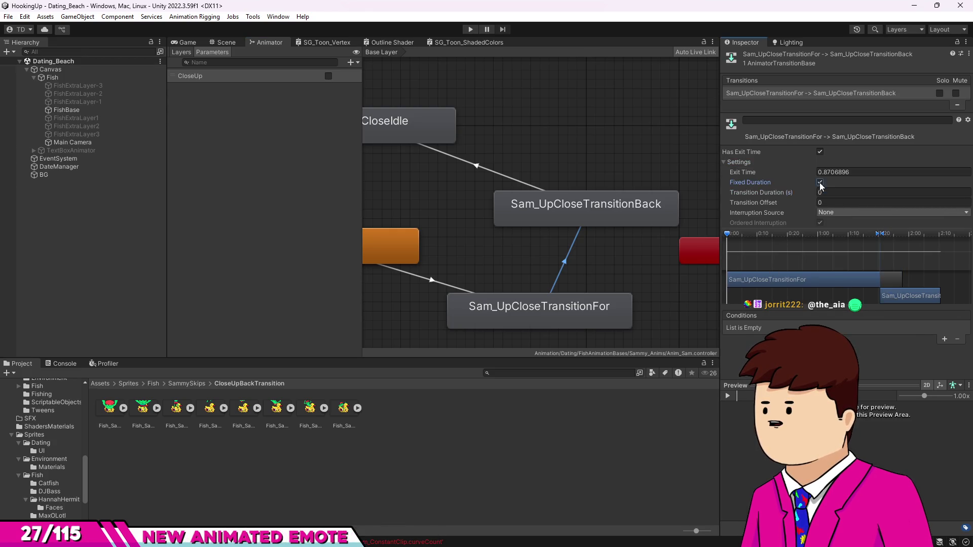
{"action": "left_click", "coordinate": [820, 152]}
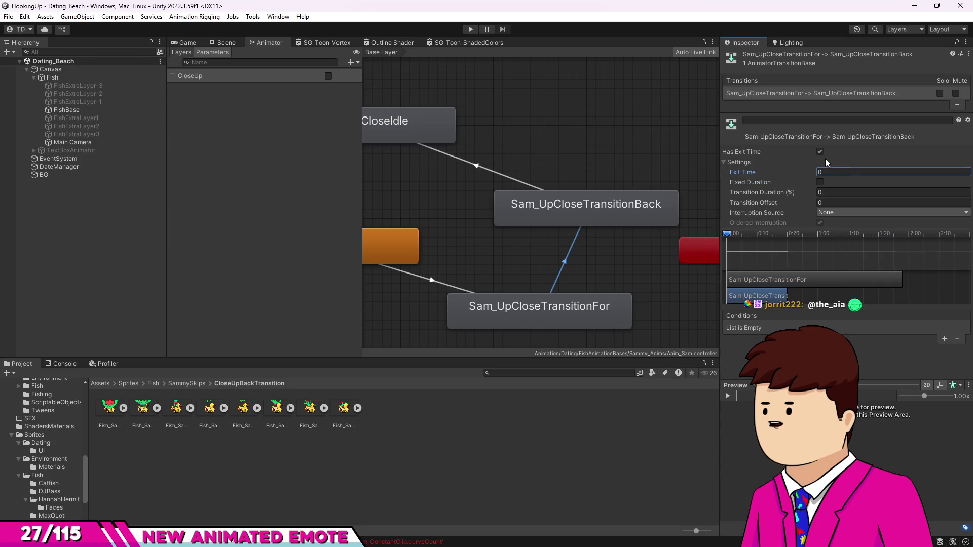
{"action": "left_click", "coordinate": [944, 340]}
{"action": "left_click", "coordinate": [858, 351]}
Step: Give the Back-to-Idle transition duration 0, Fixed Duration off and Exit Time 0
{"action": "left_click", "coordinate": [523, 183]}
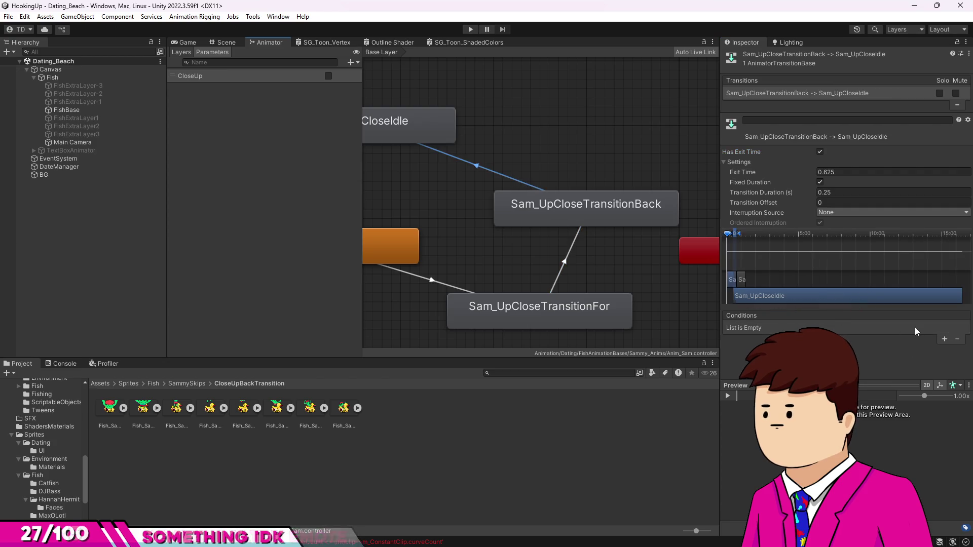
{"action": "left_click", "coordinate": [835, 193]}
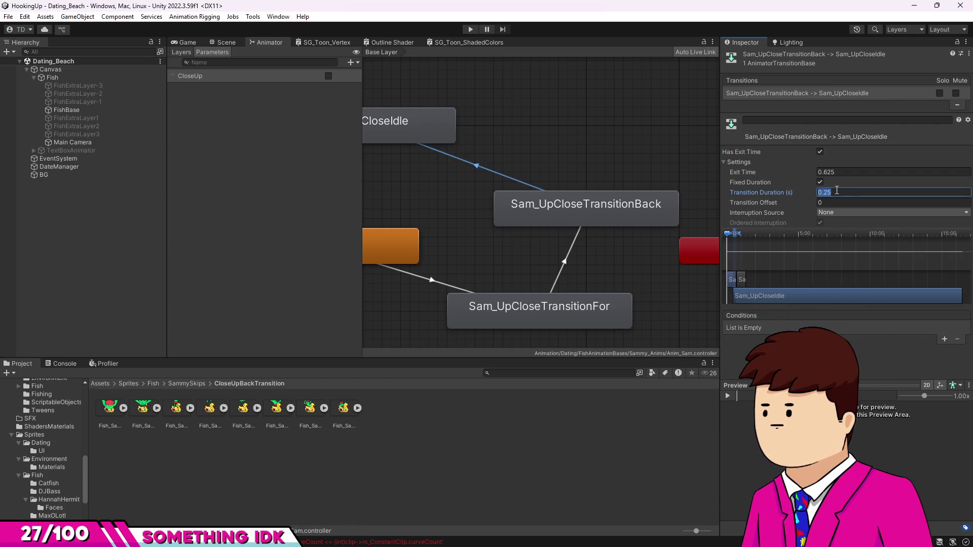
{"action": "type", "text": "0"}
{"action": "left_click", "coordinate": [820, 182]}
{"action": "left_click", "coordinate": [822, 172]}
{"action": "type", "text": "0"}
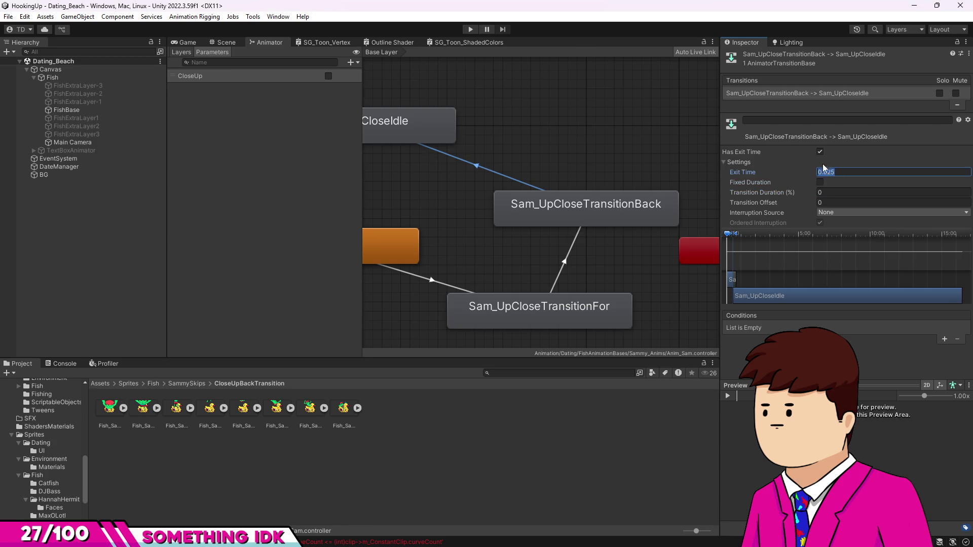
Step: Review the Sam_UpCloseTransitionBack state and For-to-Back transition, then clear the selection
{"action": "scroll", "coordinate": [515, 167], "scroll_direction": "down", "scroll_amount": 5}
{"action": "scroll", "coordinate": [515, 167], "scroll_direction": "up", "scroll_amount": 3}
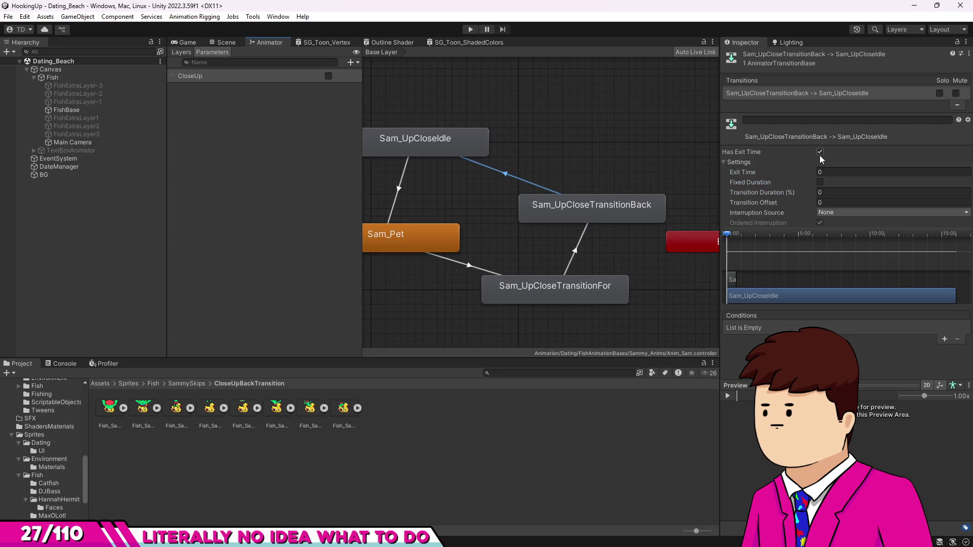
{"action": "left_click", "coordinate": [598, 211]}
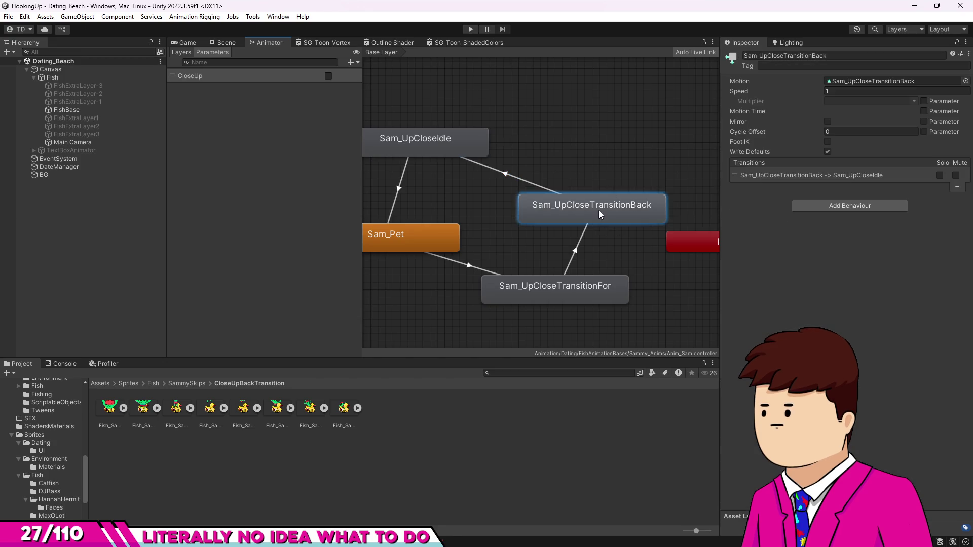
{"action": "left_click", "coordinate": [587, 231]}
{"action": "left_click", "coordinate": [586, 211]}
{"action": "scroll", "coordinate": [585, 211], "scroll_direction": "down", "scroll_amount": 3}
{"action": "left_click", "coordinate": [599, 171]}
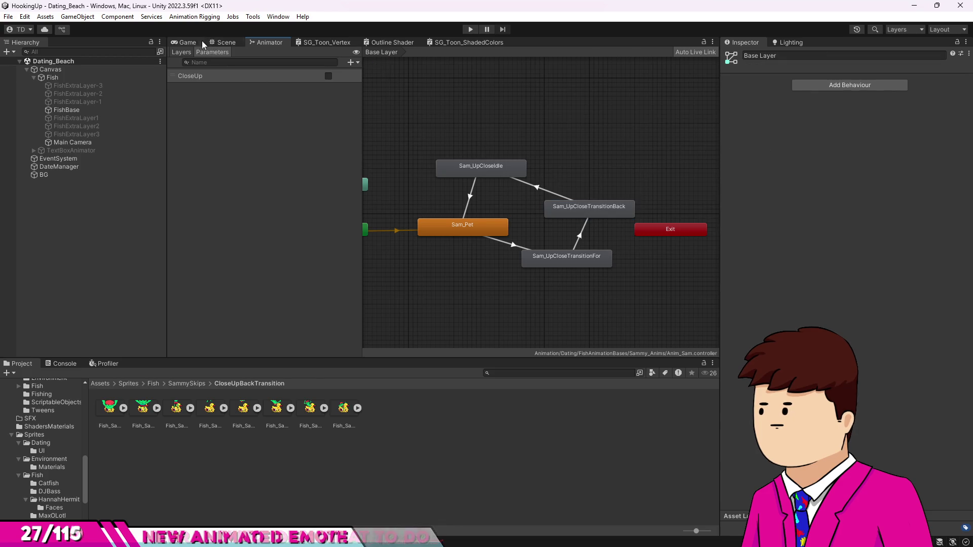
Step: Play the scene in the Game view to watch the close-up animation, then stop it
{"action": "left_click", "coordinate": [186, 42]}
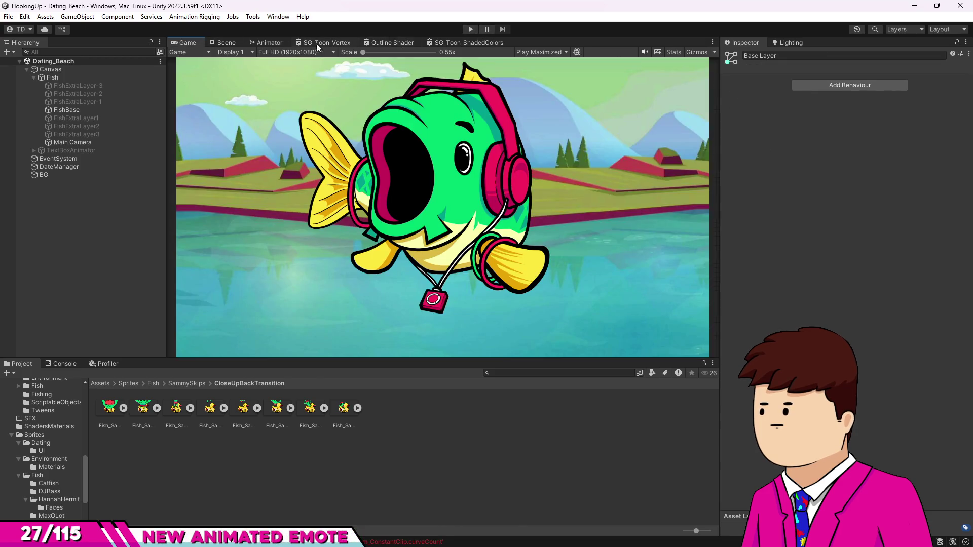
{"action": "left_click", "coordinate": [472, 30]}
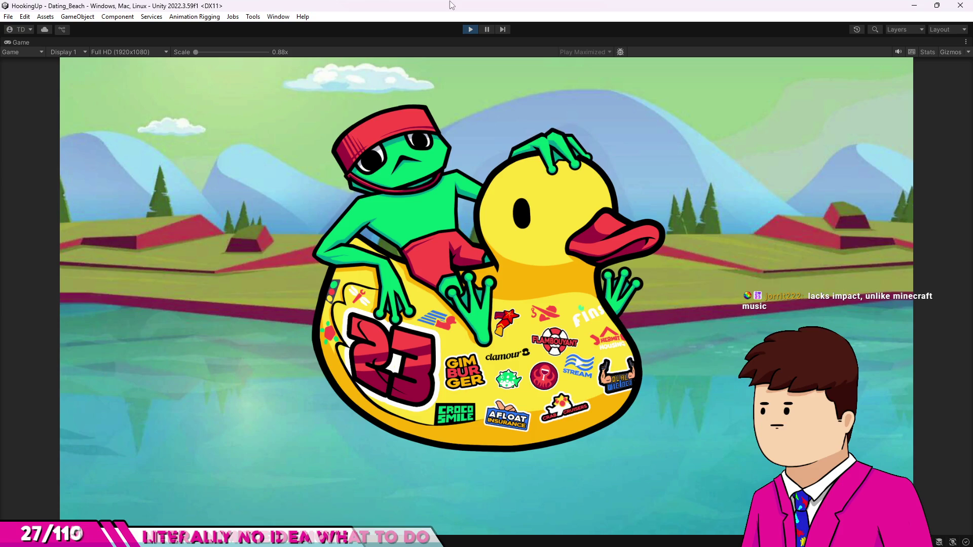
{"action": "left_click", "coordinate": [469, 31]}
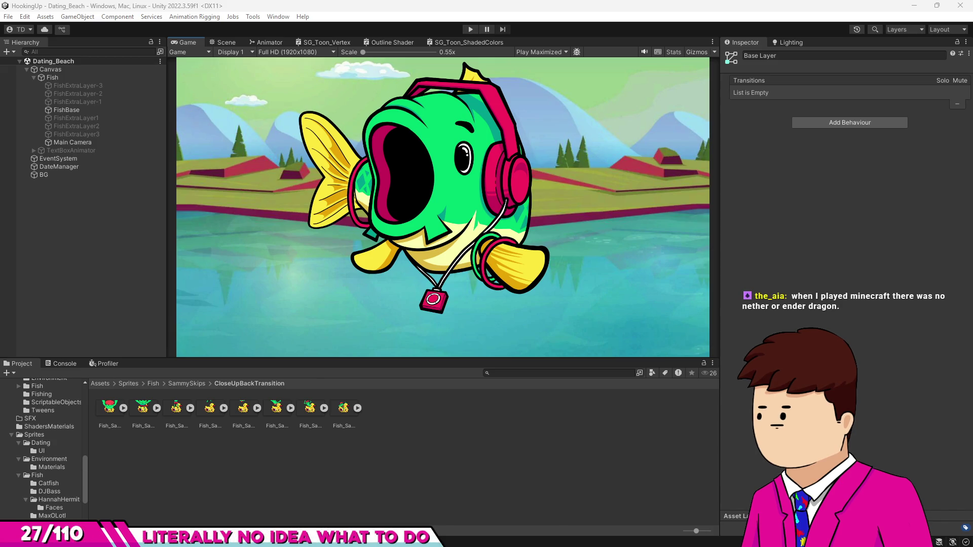
Step: Switch from Unity over to Photoshop with Alt+Tab
{"action": "key", "text": "alt+Tab"}
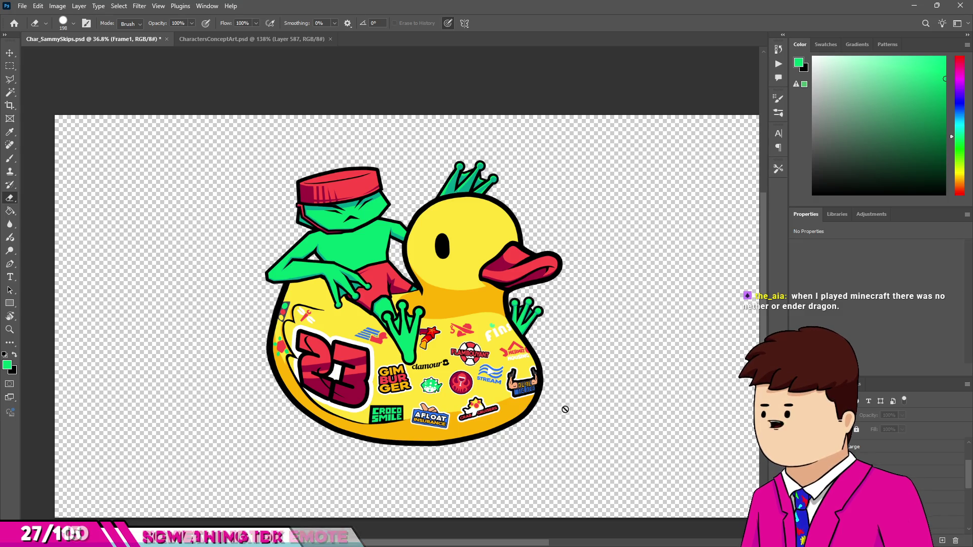
{"action": "scroll", "coordinate": [569, 410], "scroll_direction": "down", "scroll_amount": 1}
{"action": "key", "text": "v"}
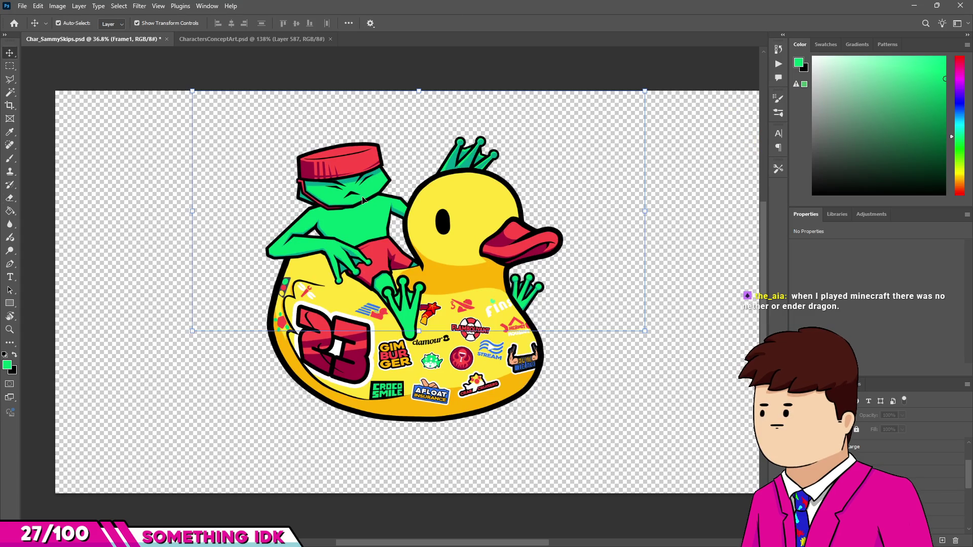
{"action": "scroll", "coordinate": [192, 261], "scroll_direction": "down", "scroll_amount": 2}
{"action": "left_click", "coordinate": [141, 154]}
{"action": "scroll", "coordinate": [142, 206], "scroll_direction": "up", "scroll_amount": 3}
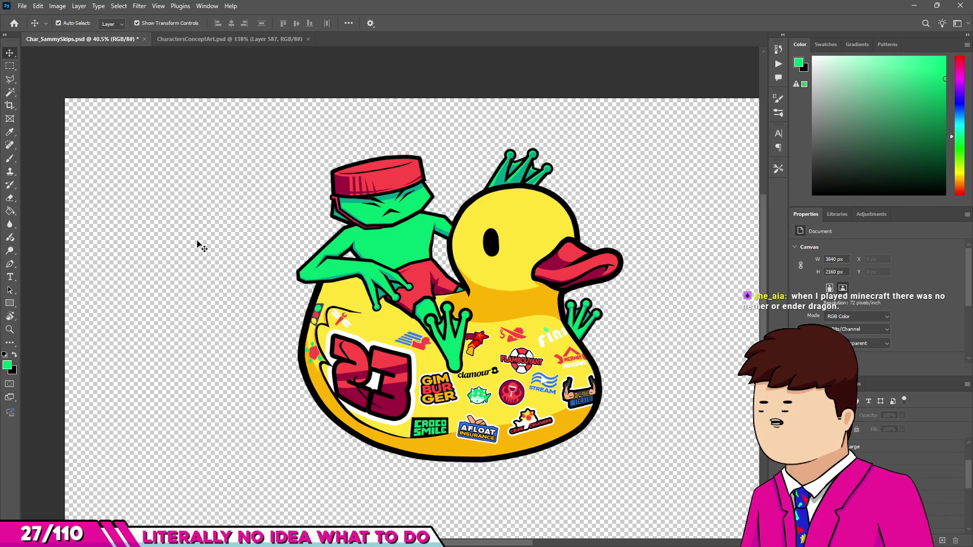
{"action": "scroll", "coordinate": [278, 99], "scroll_direction": "up", "scroll_amount": 1}
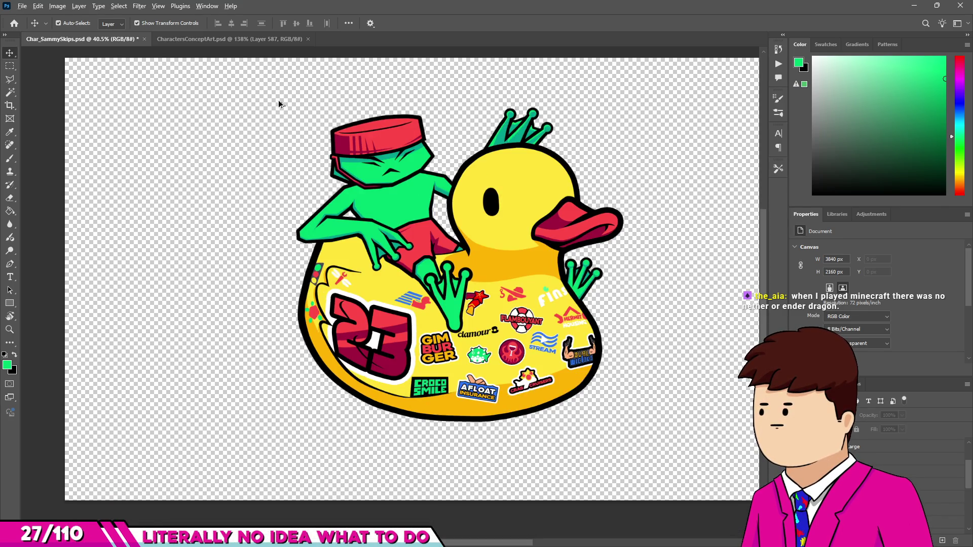
{"action": "scroll", "coordinate": [270, 137], "scroll_direction": "down", "scroll_amount": 1}
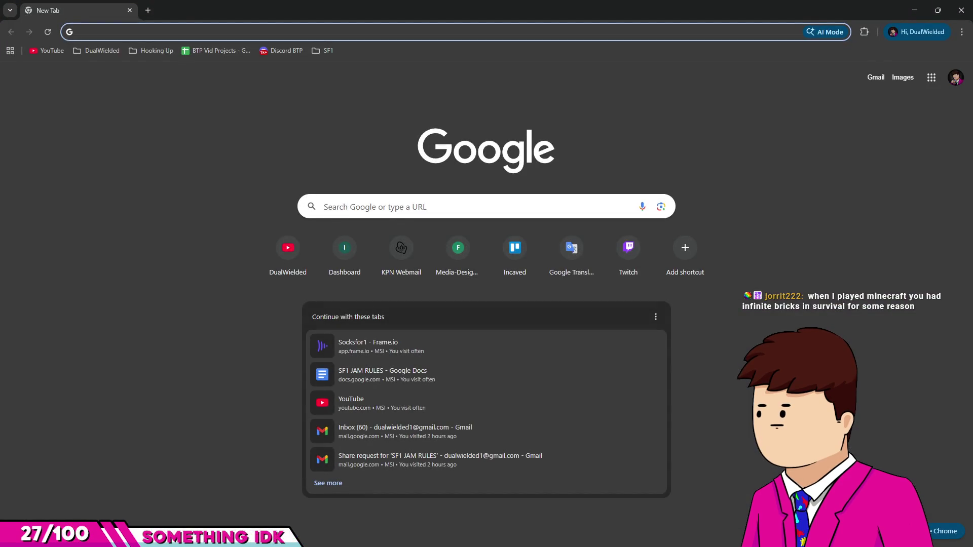
Step: Search Google 'when was minecraft released', finding the May 2009 alpha, then return to Photoshop
{"action": "type", "text": "what version "}
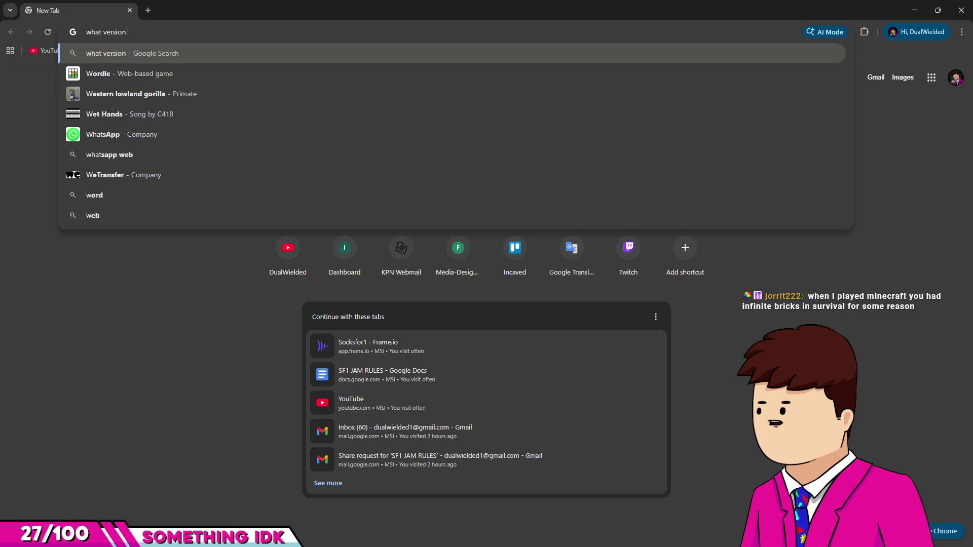
{"action": "type", "text": "of mi"}
{"action": "type", "text": "n"}
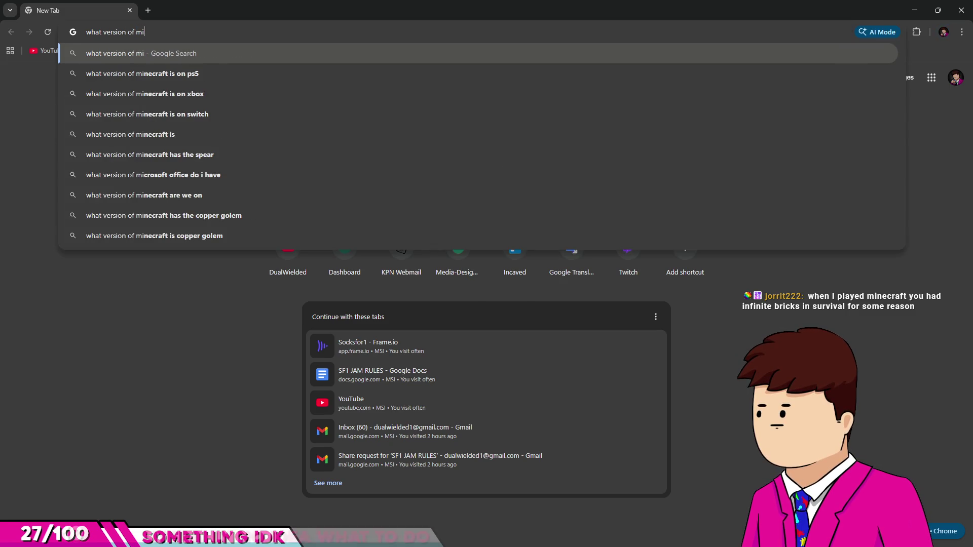
{"action": "type", "text": "e"}
{"action": "type", "text": "craft did the nether"}
{"action": "left_click", "coordinate": [245, 210]}
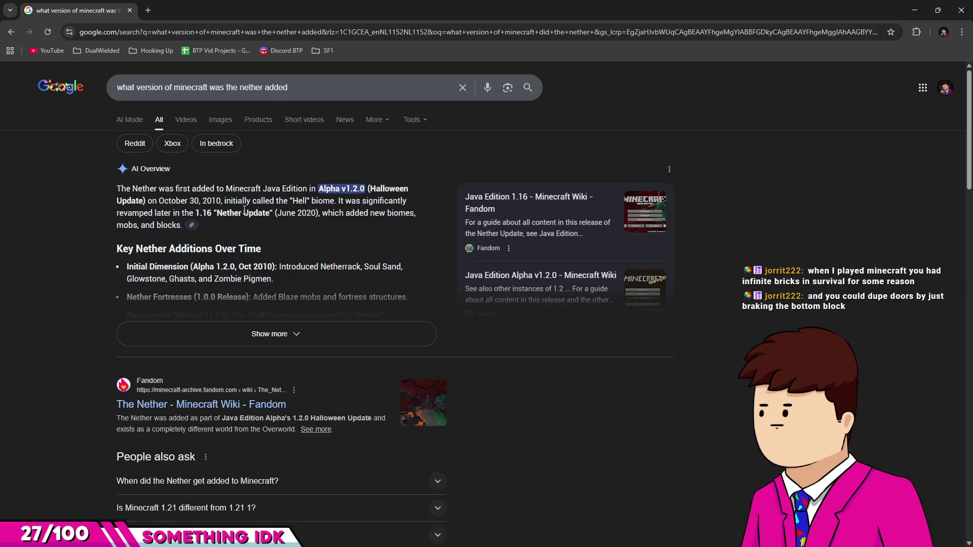
{"action": "left_click_drag", "start_coordinate": [299, 87], "coordinate": [210, 83]}
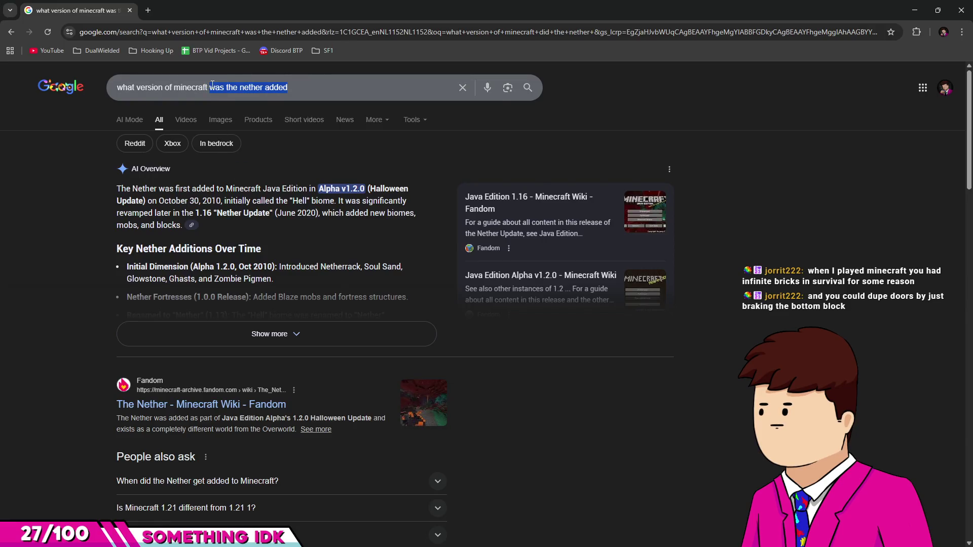
{"action": "type", "text": "released"}
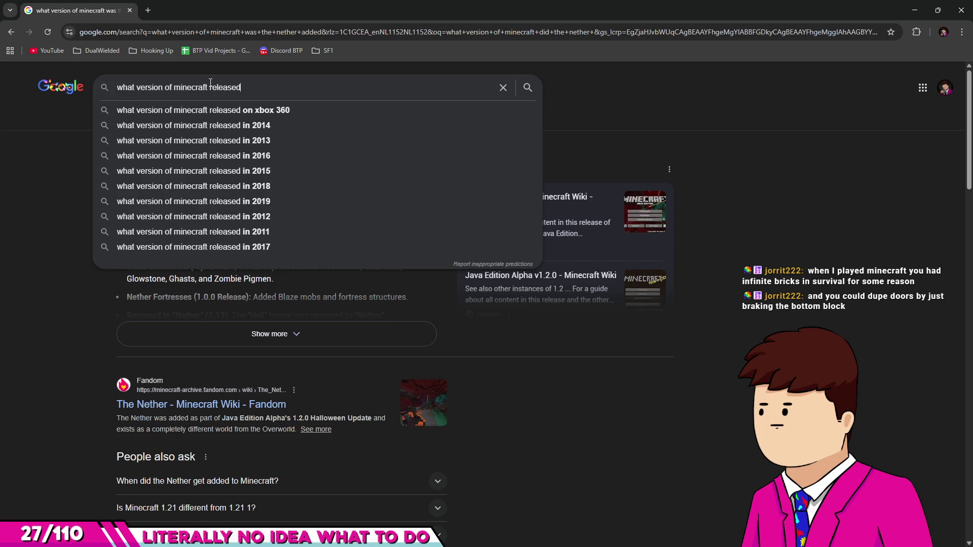
{"action": "left_click_drag", "start_coordinate": [177, 87], "coordinate": [99, 86]}
{"action": "type", "text": "when "}
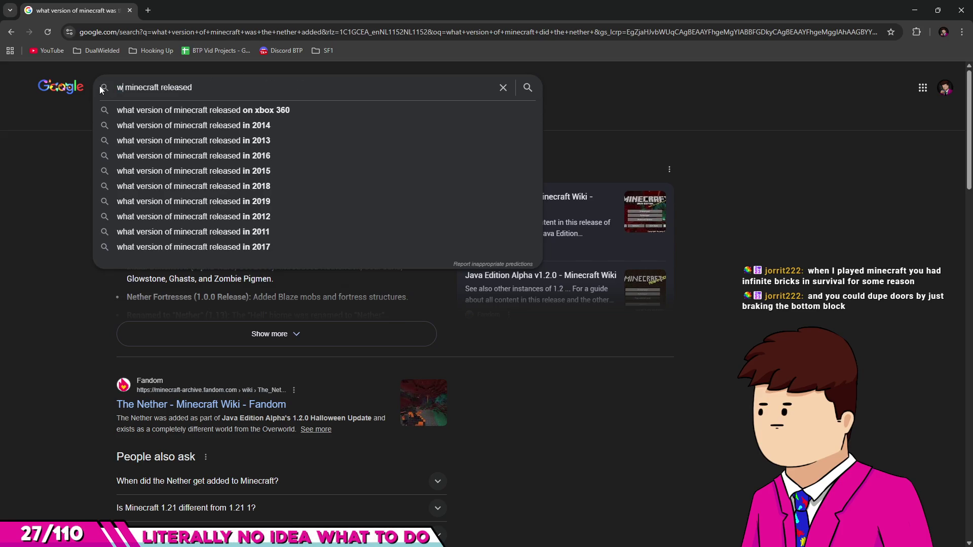
{"action": "type", "text": "was"}
{"action": "key", "text": "Return"}
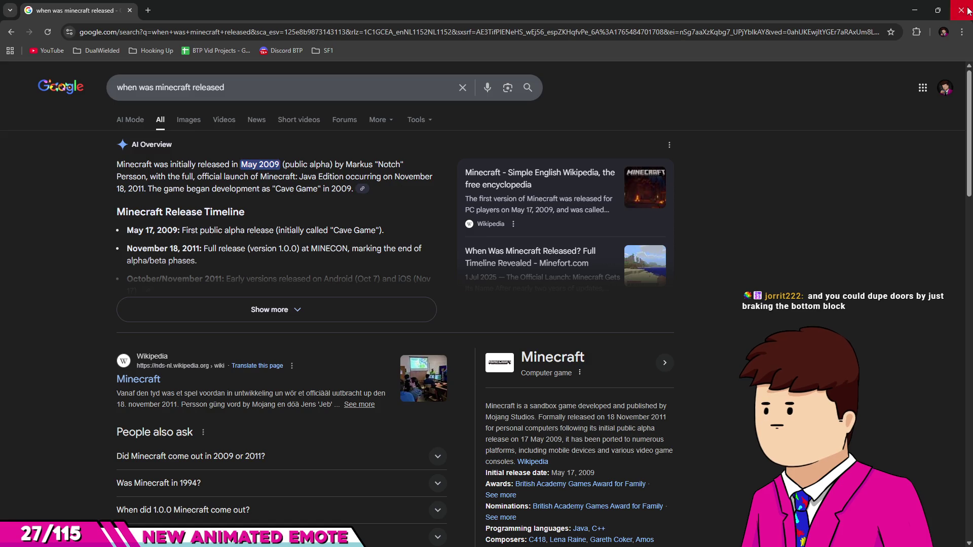
{"action": "key", "text": "alt+Tab"}
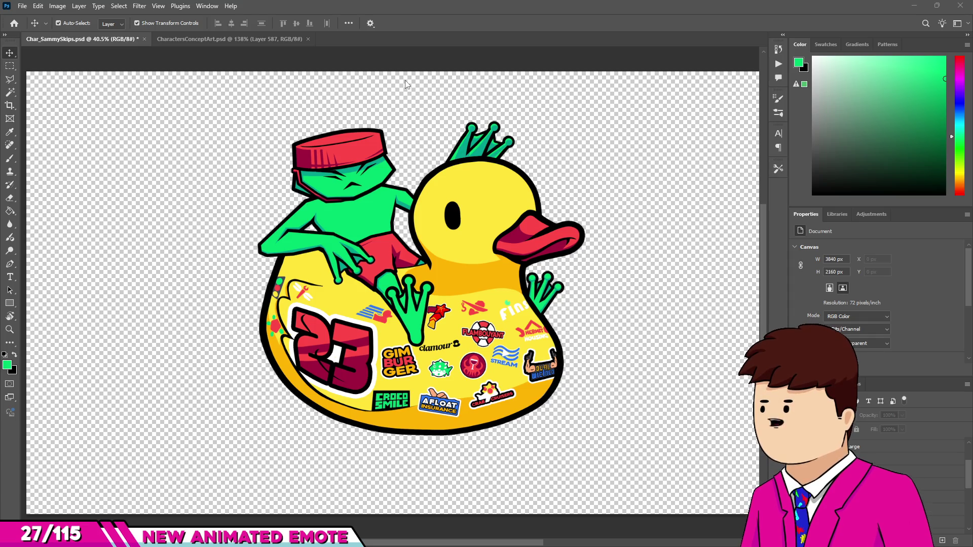
{"action": "left_click", "coordinate": [212, 38]}
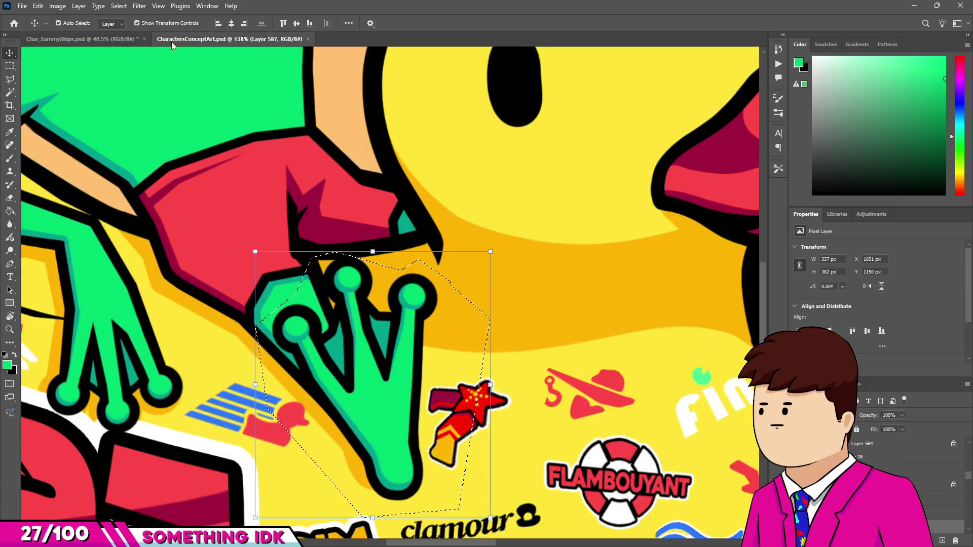
{"action": "left_click", "coordinate": [121, 38]}
{"action": "left_click", "coordinate": [183, 38]}
{"action": "left_click", "coordinate": [126, 38]}
{"action": "scroll", "coordinate": [360, 283], "scroll_direction": "down", "scroll_amount": 1}
{"action": "scroll", "coordinate": [360, 282], "scroll_direction": "up", "scroll_amount": 1}
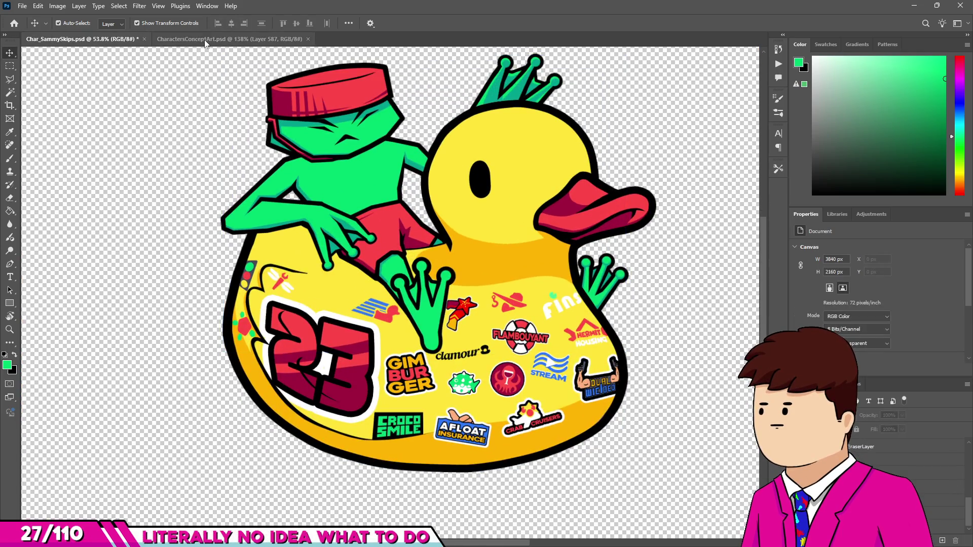
{"action": "left_click", "coordinate": [229, 39]}
{"action": "key", "text": "m"}
{"action": "key", "text": "ctrl+d"}
{"action": "scroll", "coordinate": [349, 362], "scroll_direction": "down", "scroll_amount": 4}
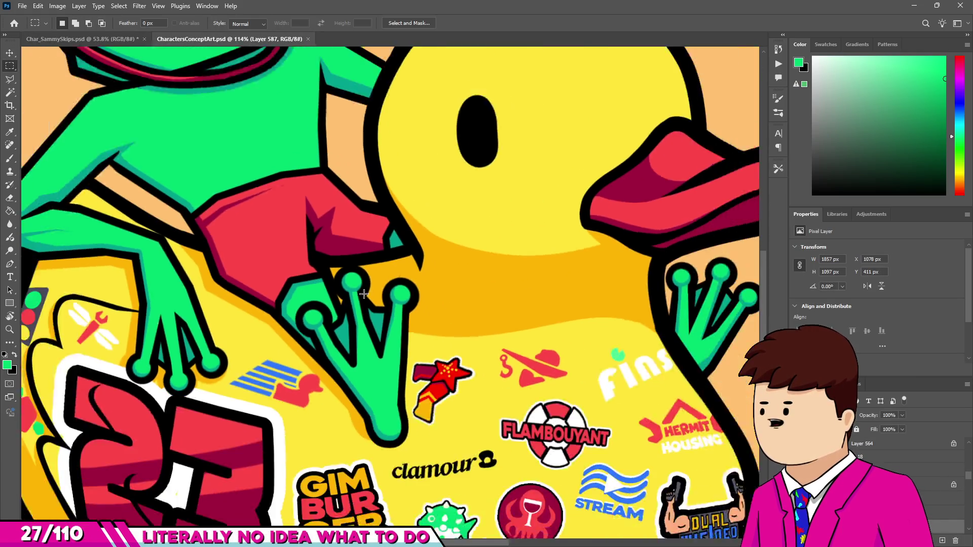
{"action": "left_click", "coordinate": [92, 40]}
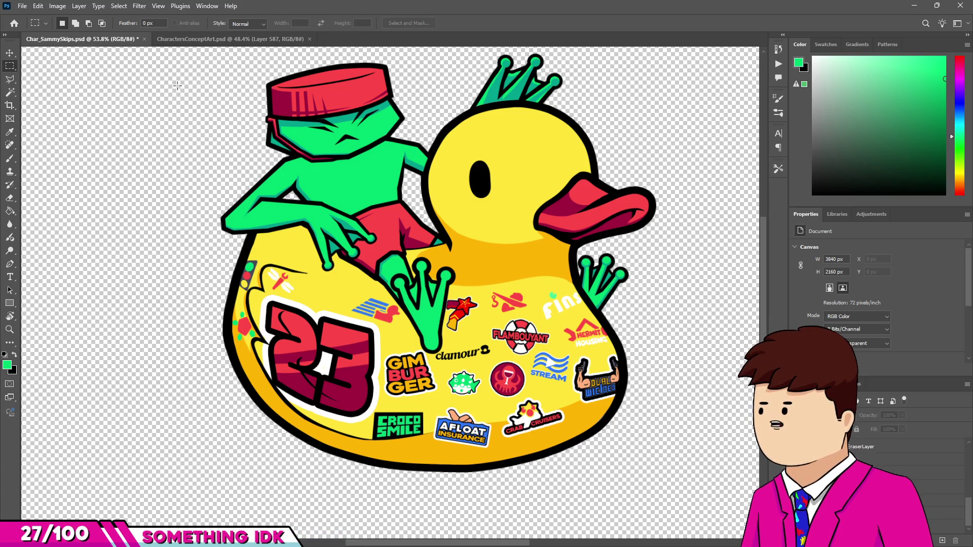
{"action": "scroll", "coordinate": [344, 225], "scroll_direction": "up", "scroll_amount": 5}
{"action": "scroll", "coordinate": [268, 258], "scroll_direction": "down", "scroll_amount": 5}
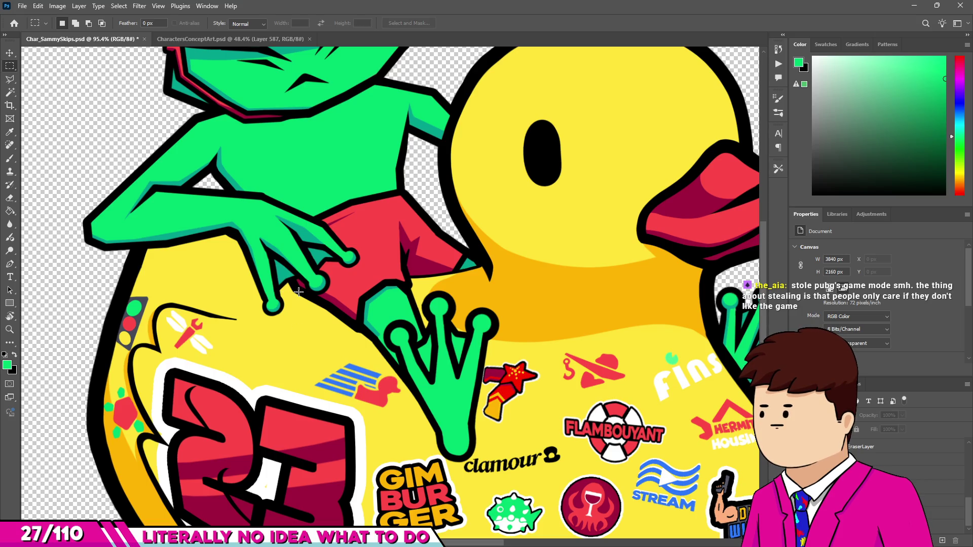
{"action": "scroll", "coordinate": [243, 289], "scroll_direction": "down", "scroll_amount": 3}
{"action": "scroll", "coordinate": [244, 289], "scroll_direction": "down", "scroll_amount": 3}
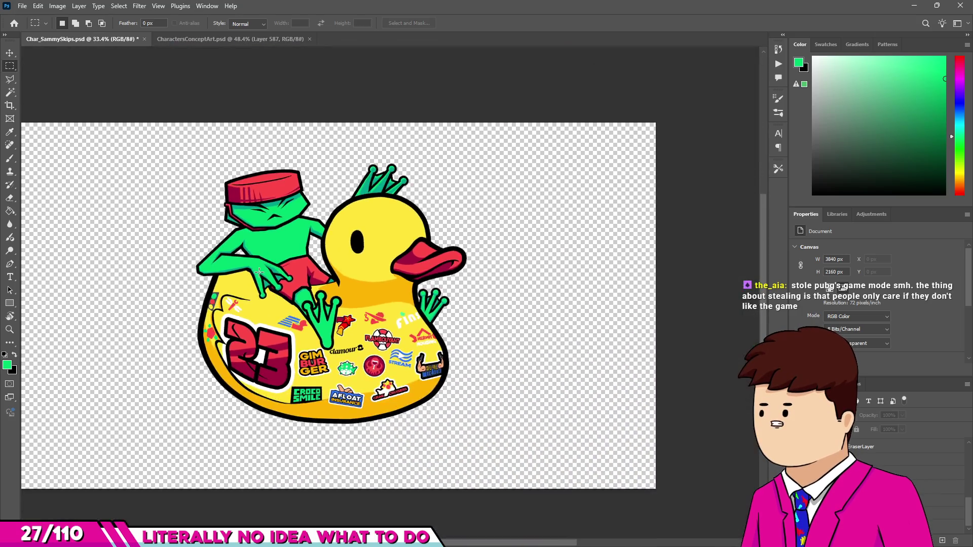
{"action": "scroll", "coordinate": [264, 274], "scroll_direction": "up", "scroll_amount": 4}
{"action": "scroll", "coordinate": [401, 159], "scroll_direction": "up", "scroll_amount": 2}
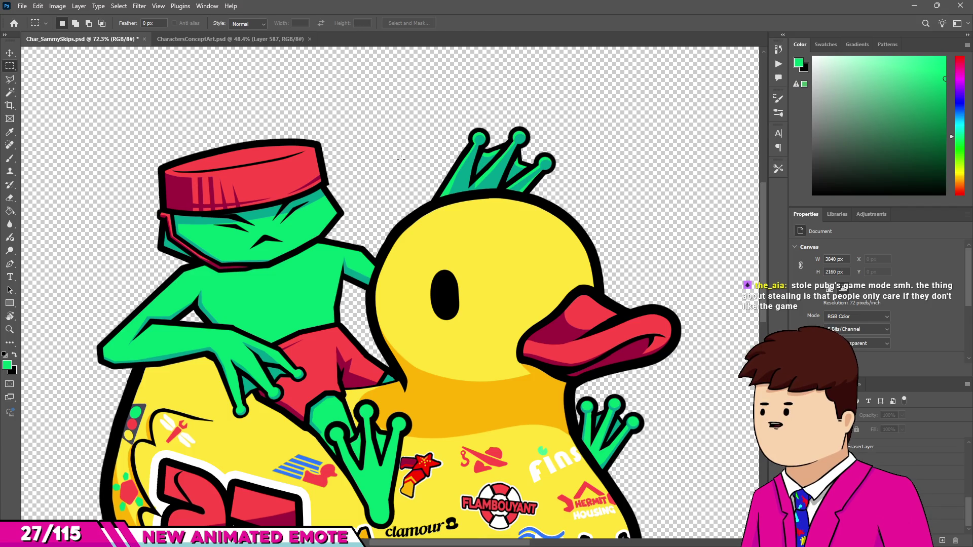
{"action": "scroll", "coordinate": [416, 444], "scroll_direction": "down", "scroll_amount": 3}
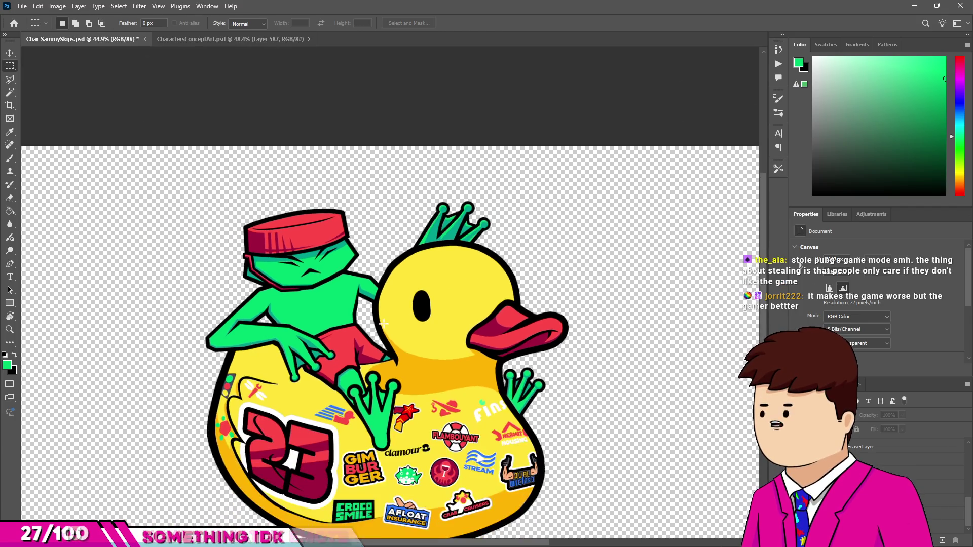
{"action": "scroll", "coordinate": [416, 444], "scroll_direction": "up", "scroll_amount": 2}
{"action": "scroll", "coordinate": [416, 444], "scroll_direction": "up", "scroll_amount": 2}
{"action": "scroll", "coordinate": [354, 355], "scroll_direction": "down", "scroll_amount": 3}
{"action": "scroll", "coordinate": [300, 290], "scroll_direction": "up", "scroll_amount": 3}
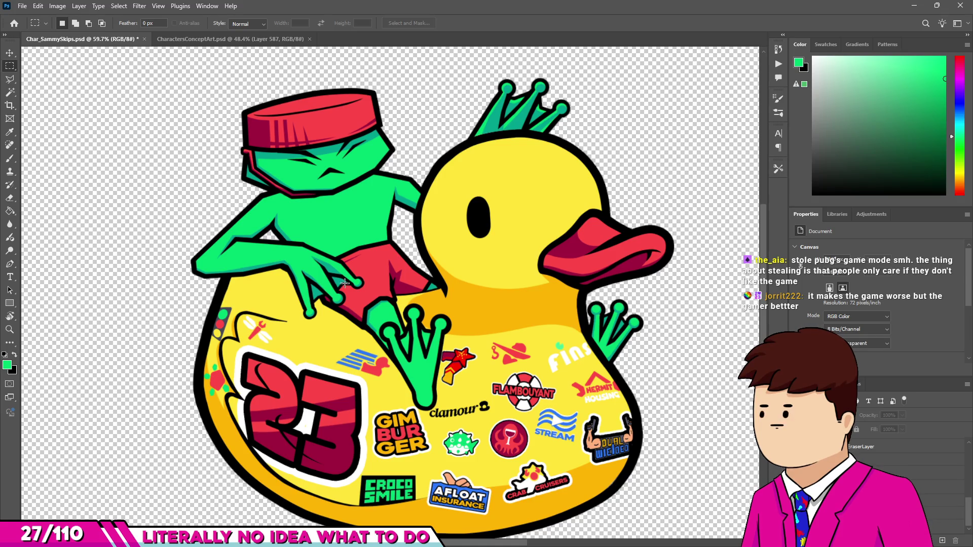
{"action": "scroll", "coordinate": [300, 289], "scroll_direction": "down", "scroll_amount": 2}
{"action": "scroll", "coordinate": [168, 187], "scroll_direction": "up", "scroll_amount": 6}
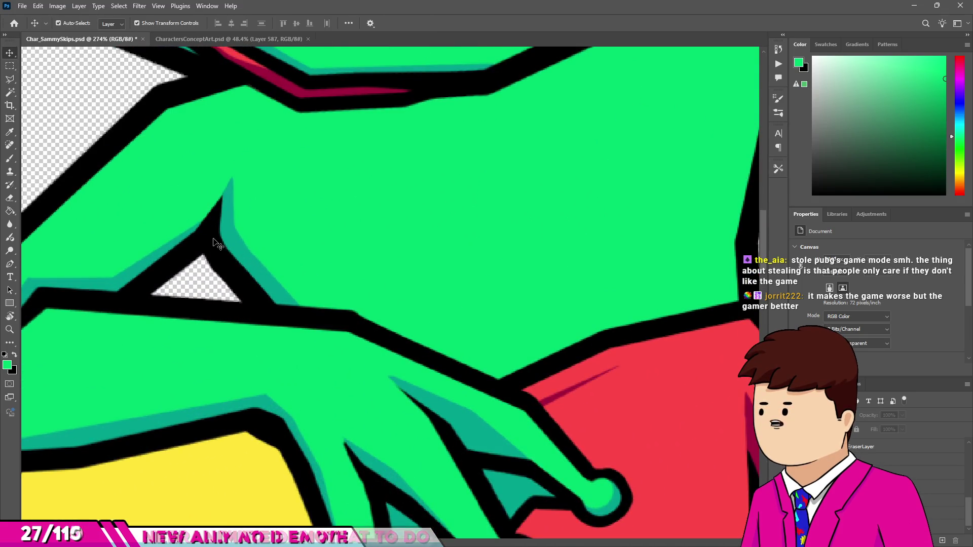
Step: Erase the black outline near the spike's tip with a 25 px eraser
{"action": "key", "text": "e"}
{"action": "scroll", "coordinate": [303, 278], "scroll_direction": "up", "scroll_amount": 2}
{"action": "scroll", "coordinate": [325, 337], "scroll_direction": "up", "scroll_amount": 3}
{"action": "left_click_drag", "start_coordinate": [390, 380], "coordinate": [201, 332]}
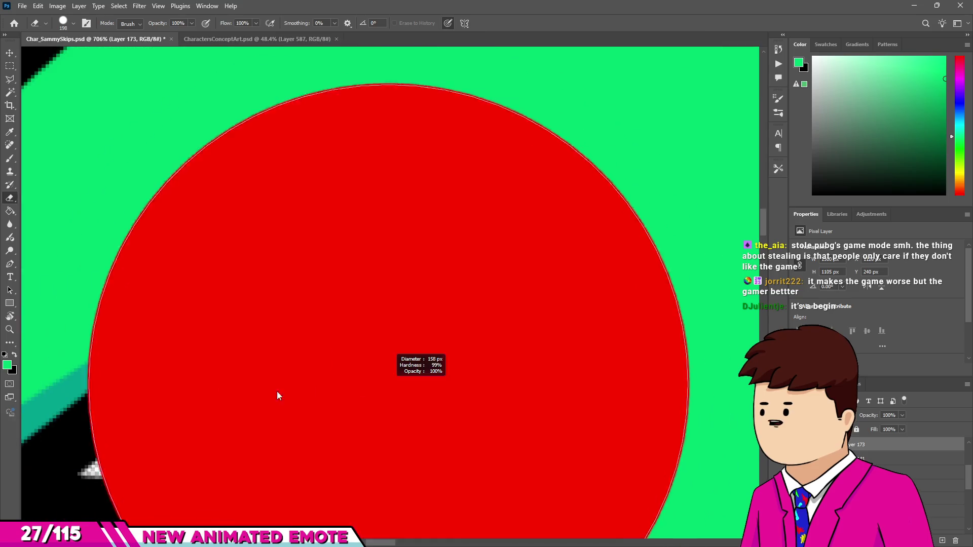
{"action": "mouse_move", "coordinate": [253, 223]}
{"action": "left_mouse_down"}
{"action": "mouse_move", "coordinate": [272, 314]}
{"action": "mouse_move", "coordinate": [290, 332]}
{"action": "left_mouse_up"}
Step: Paint a black stroke extending the spike upward and trim its left side to a sharp point
{"action": "key", "text": "b"}
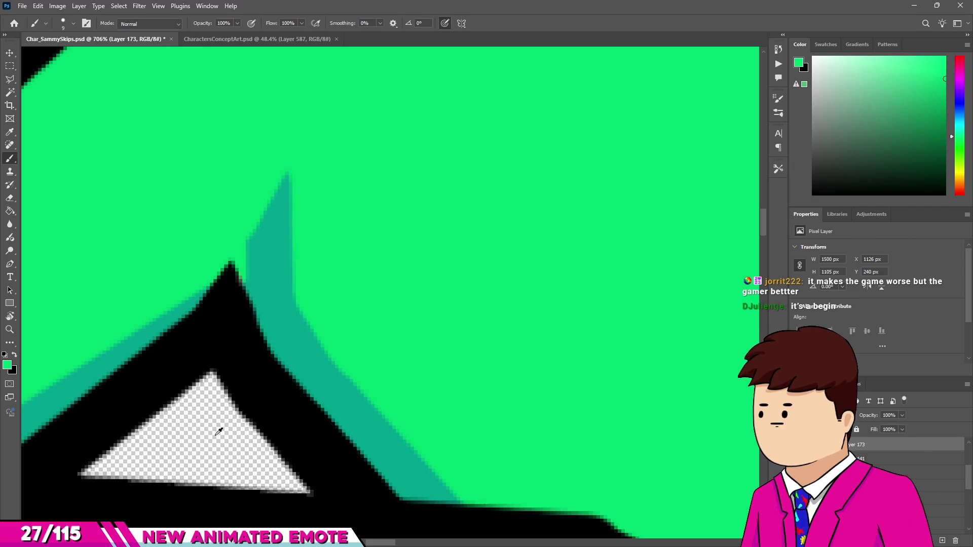
{"action": "left_click", "coordinate": [295, 404], "text": "alt"}
{"action": "left_click_drag", "start_coordinate": [308, 427], "coordinate": [158, 173]}
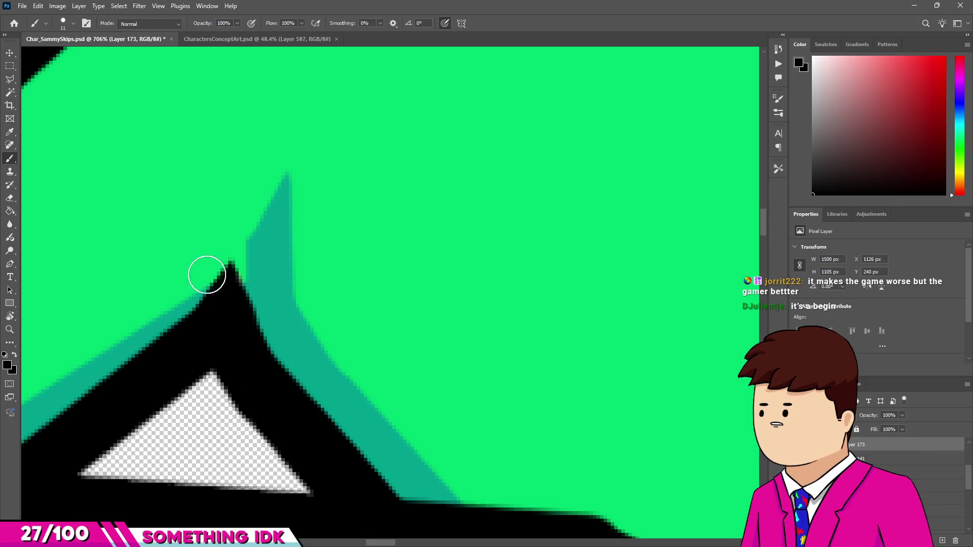
{"action": "key", "text": "e"}
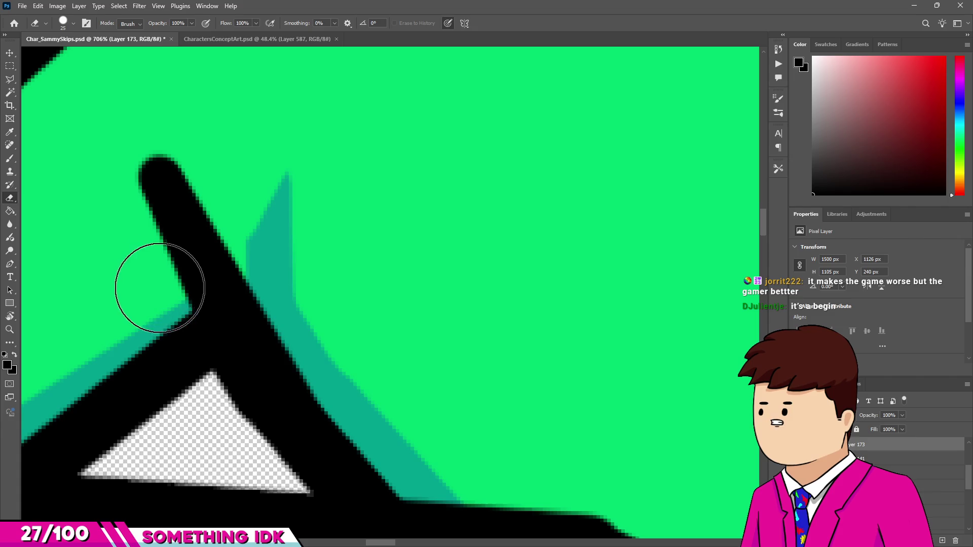
{"action": "left_click_drag", "start_coordinate": [149, 128], "coordinate": [126, 163]}
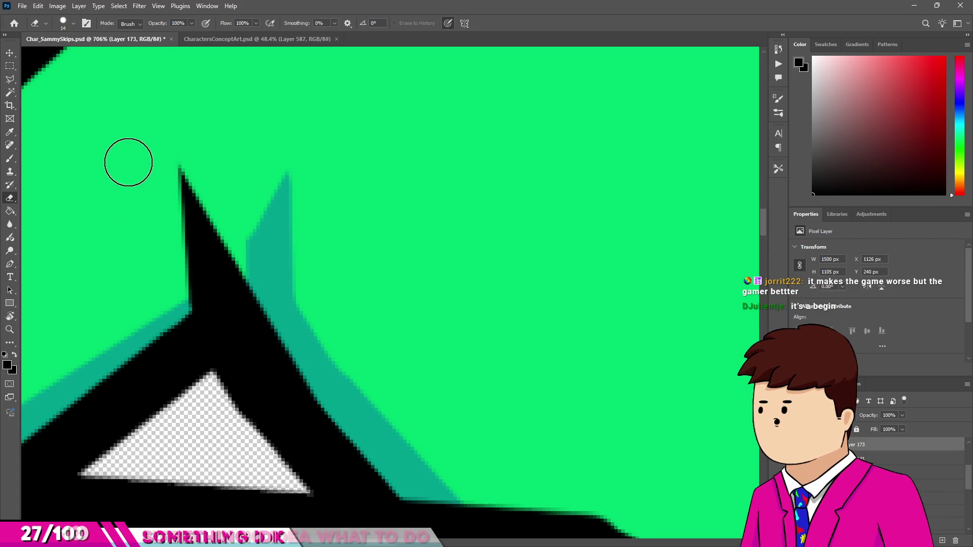
{"action": "scroll", "coordinate": [256, 297], "scroll_direction": "down", "scroll_amount": 3}
{"action": "key", "text": "v"}
{"action": "scroll", "coordinate": [273, 312], "scroll_direction": "down", "scroll_amount": 2}
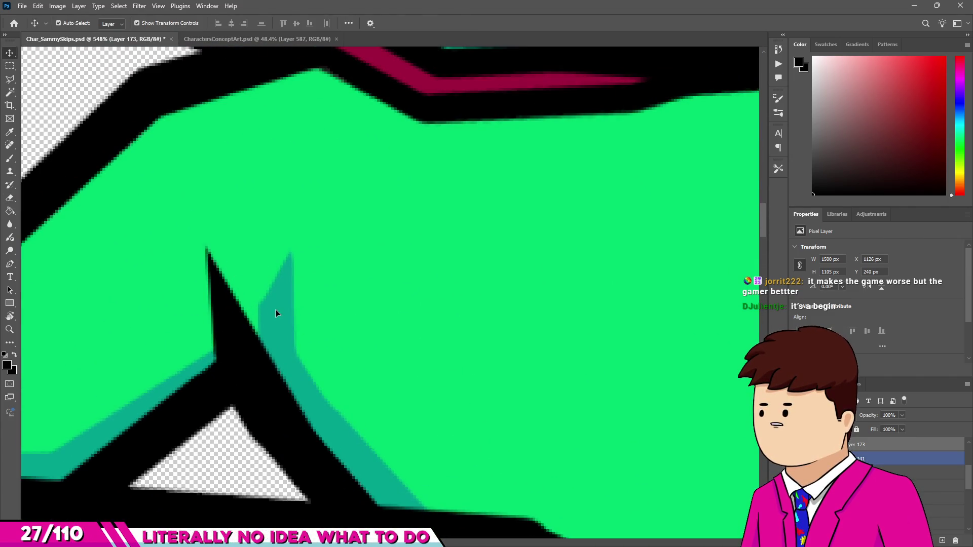
{"action": "scroll", "coordinate": [273, 315], "scroll_direction": "down", "scroll_amount": 3}
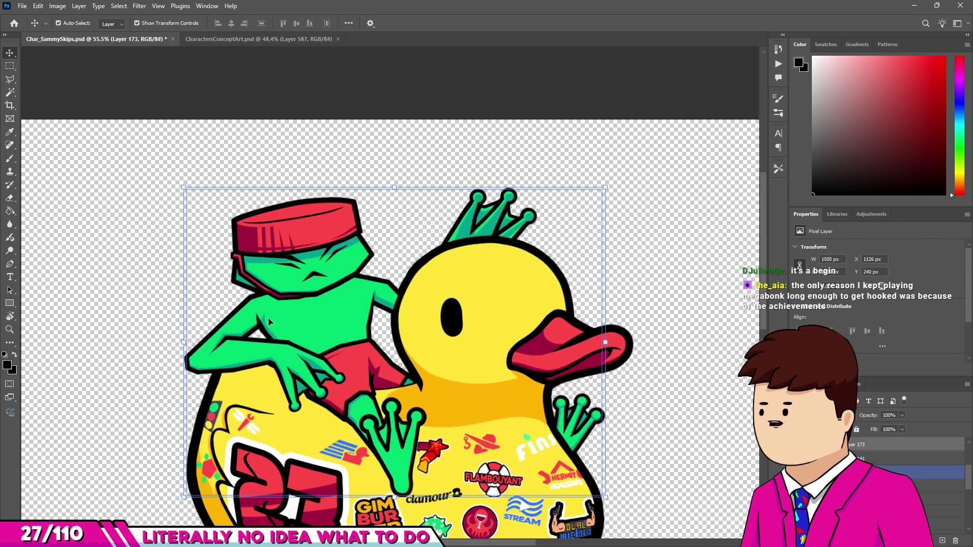
{"action": "scroll", "coordinate": [376, 305], "scroll_direction": "down", "scroll_amount": 2}
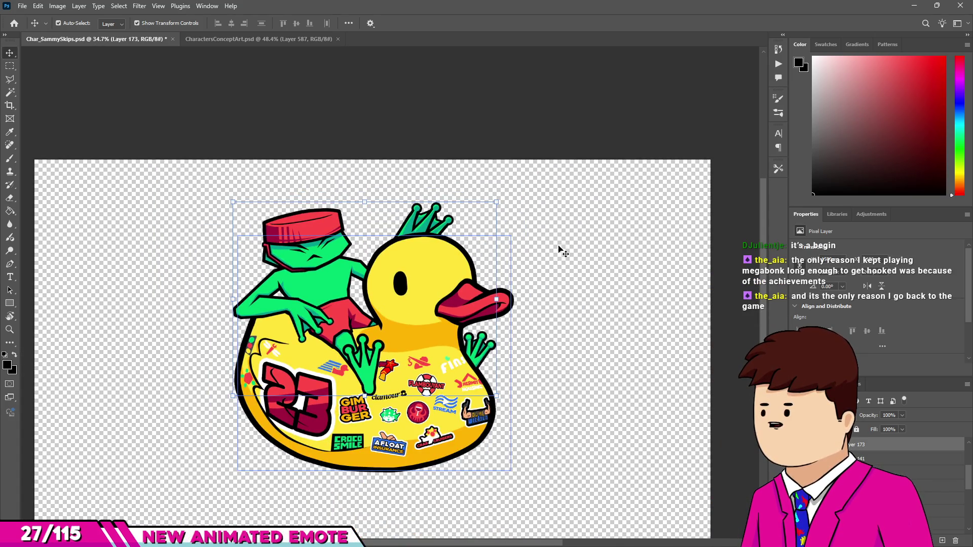
{"action": "left_click", "coordinate": [605, 203]}
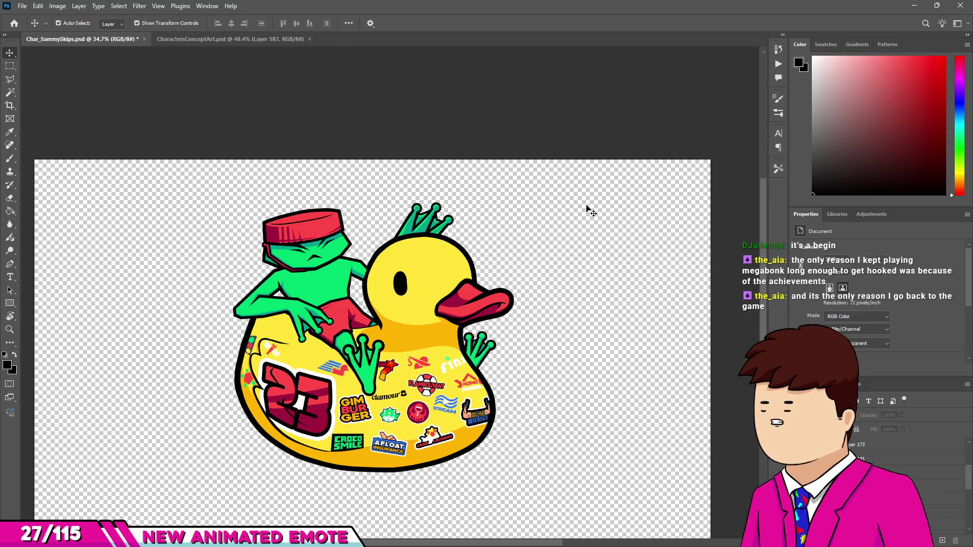
{"action": "scroll", "coordinate": [630, 217], "scroll_direction": "down", "scroll_amount": 2}
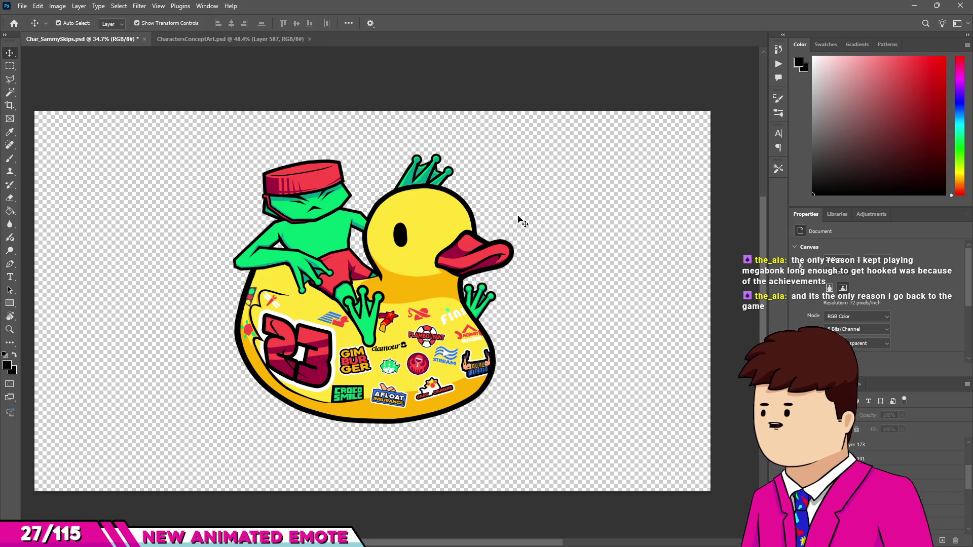
{"action": "scroll", "coordinate": [459, 241], "scroll_direction": "down", "scroll_amount": 1}
{"action": "scroll", "coordinate": [459, 241], "scroll_direction": "up", "scroll_amount": 1}
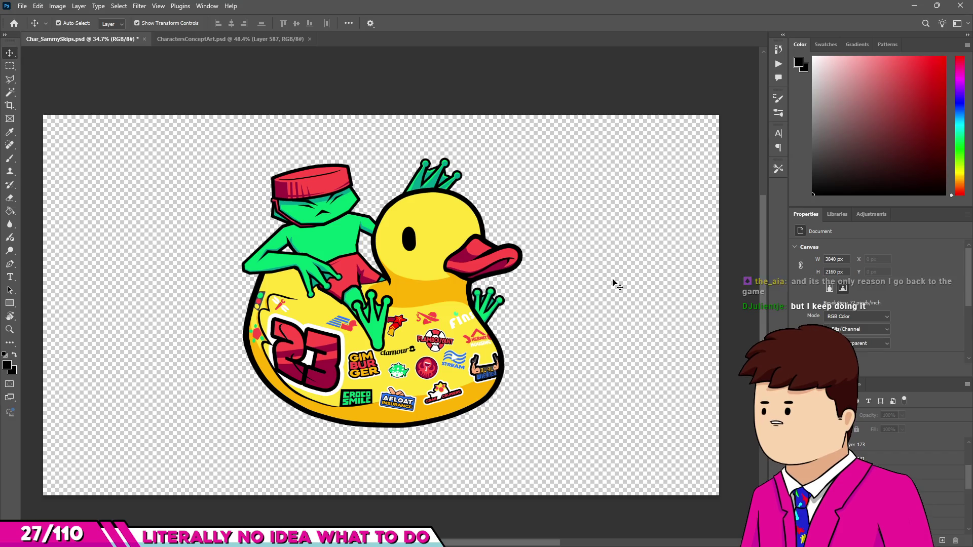
{"action": "scroll", "coordinate": [385, 192], "scroll_direction": "up", "scroll_amount": 2}
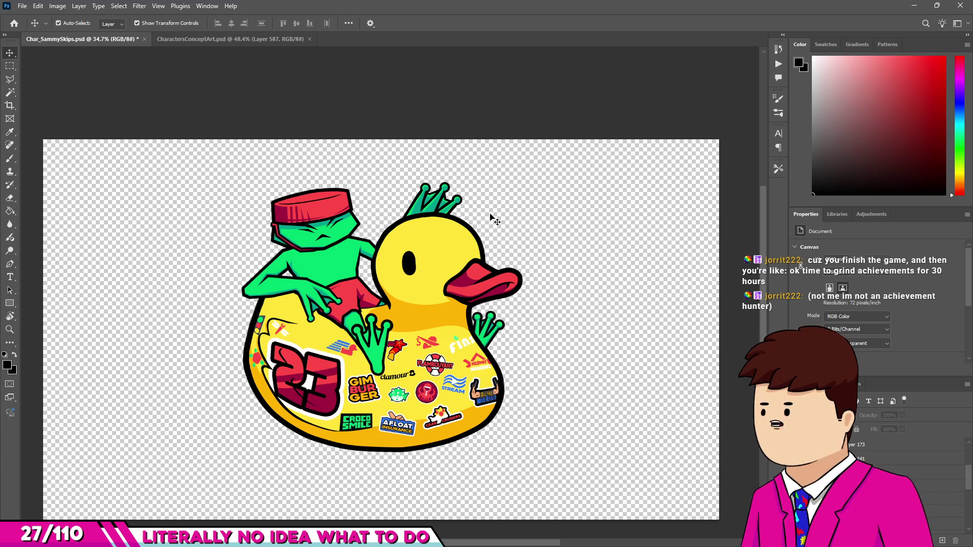
{"action": "scroll", "coordinate": [338, 251], "scroll_direction": "up", "scroll_amount": 3}
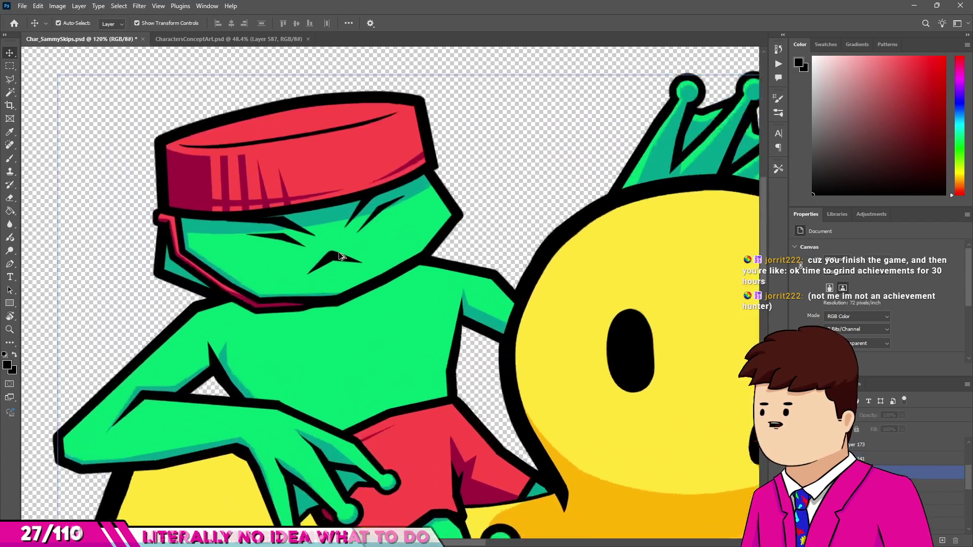
{"action": "scroll", "coordinate": [333, 167], "scroll_direction": "down", "scroll_amount": 4}
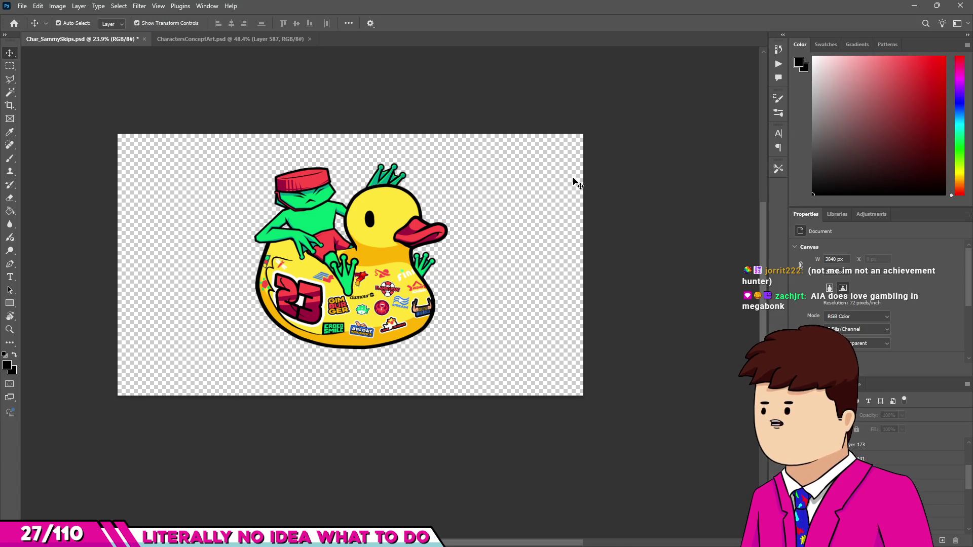
{"action": "scroll", "coordinate": [273, 164], "scroll_direction": "up", "scroll_amount": 2}
{"action": "scroll", "coordinate": [277, 181], "scroll_direction": "down", "scroll_amount": 1}
{"action": "left_click", "coordinate": [276, 181]}
{"action": "scroll", "coordinate": [277, 180], "scroll_direction": "up", "scroll_amount": 2}
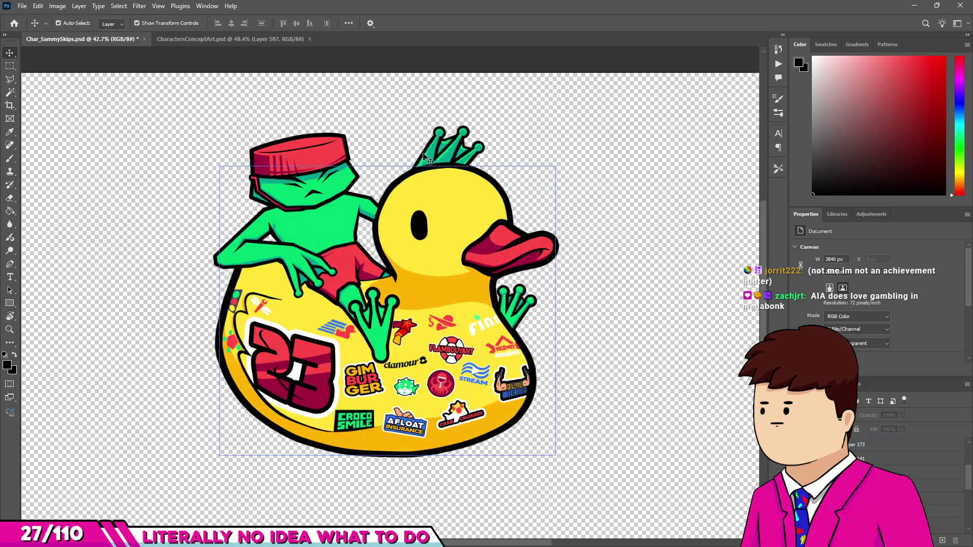
Step: Save Char_SammySkips.psd and select the duck's crown layer
{"action": "key", "text": "ctrl+s"}
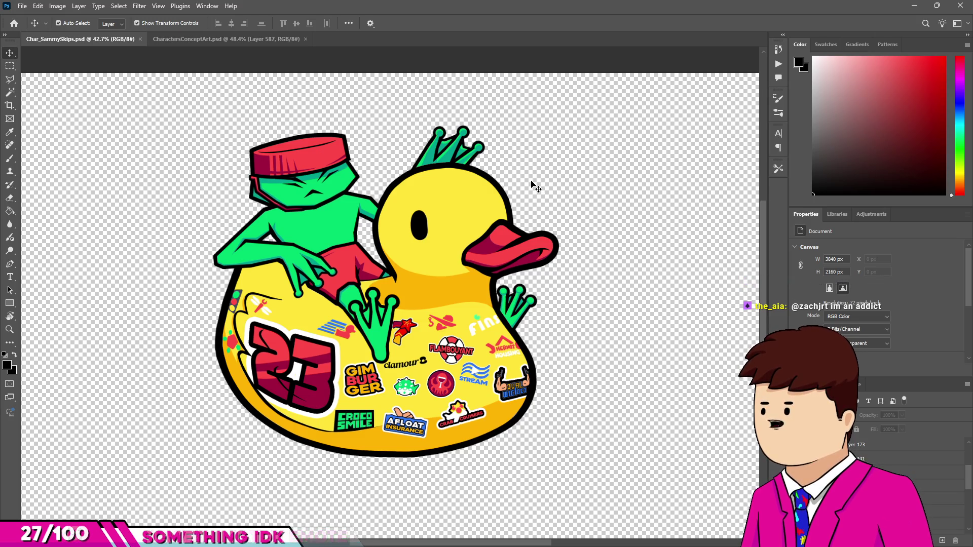
{"action": "scroll", "coordinate": [445, 146], "scroll_direction": "up", "scroll_amount": 10}
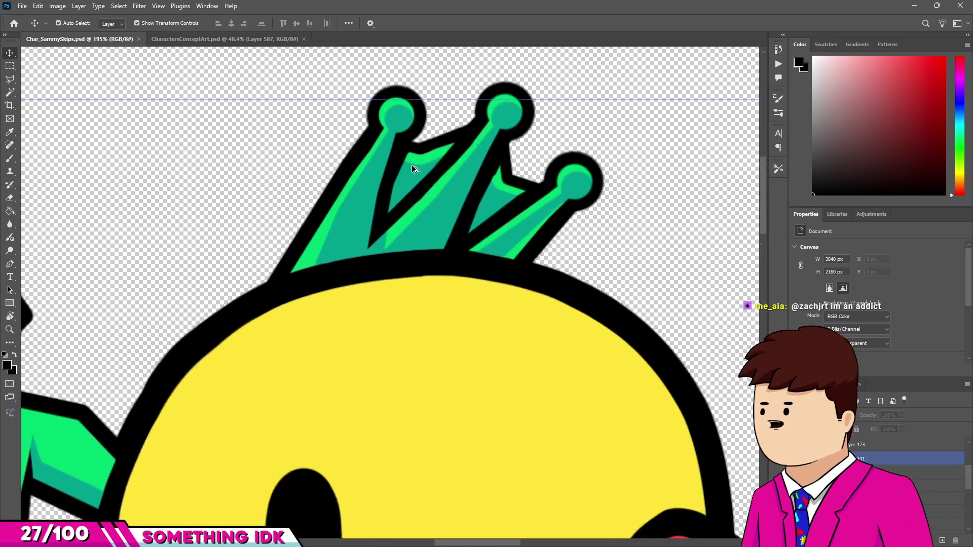
{"action": "left_click", "coordinate": [435, 244]}
{"action": "scroll", "coordinate": [435, 245], "scroll_direction": "down", "scroll_amount": 10}
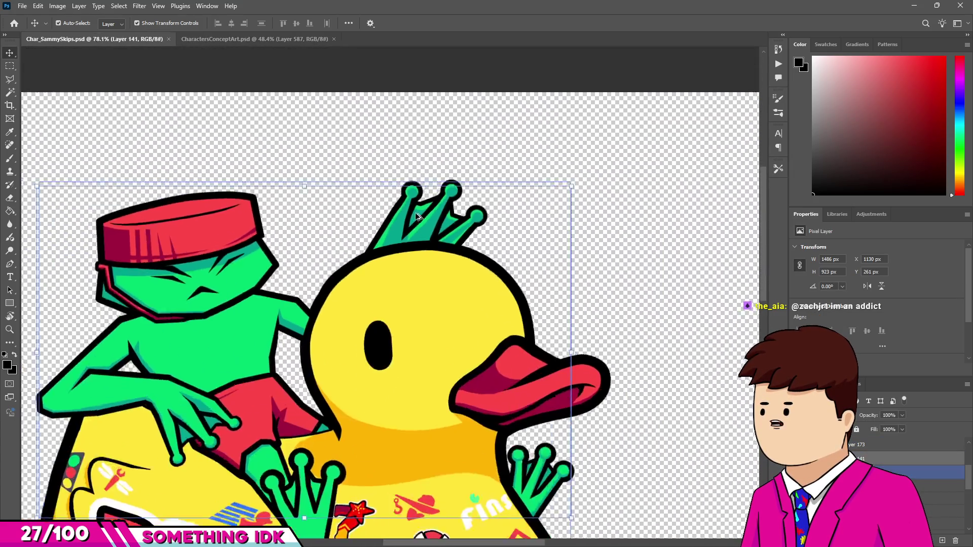
{"action": "scroll", "coordinate": [457, 155], "scroll_direction": "up", "scroll_amount": 3}
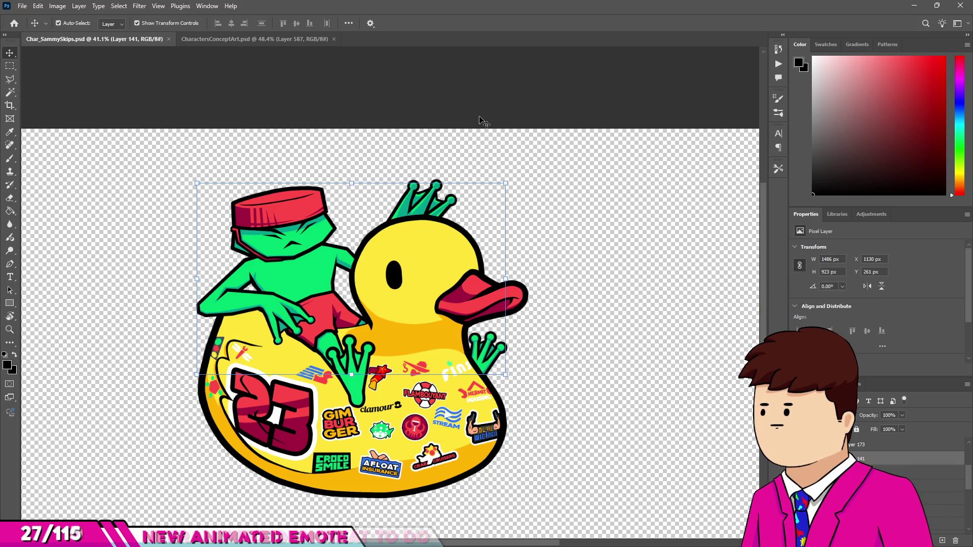
Step: Glance at CharactersConceptArt.psd, return to Char_SammySkips.psd, then switch to Unity
{"action": "left_click", "coordinate": [608, 220]}
{"action": "scroll", "coordinate": [558, 203], "scroll_direction": "down", "scroll_amount": 3}
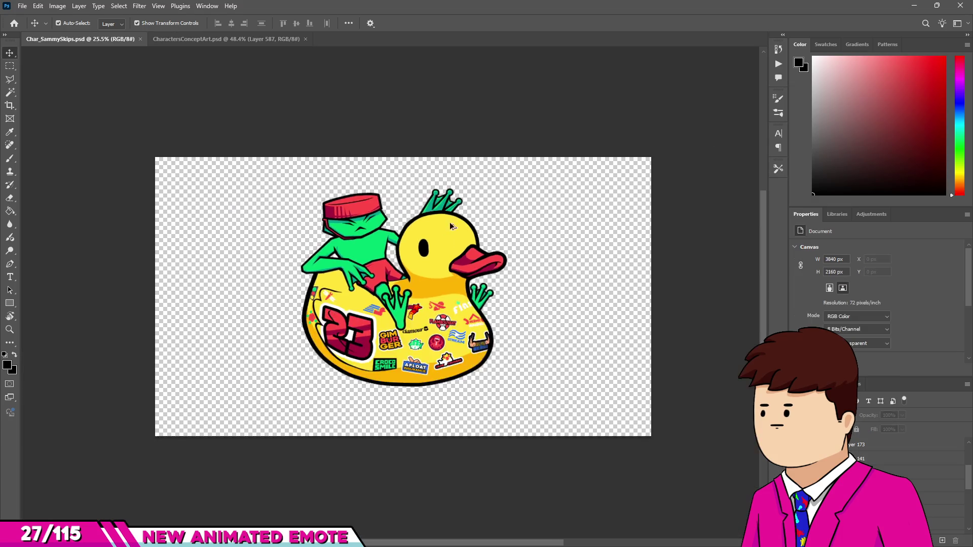
{"action": "scroll", "coordinate": [472, 149], "scroll_direction": "up", "scroll_amount": 4}
{"action": "scroll", "coordinate": [471, 150], "scroll_direction": "down", "scroll_amount": 1}
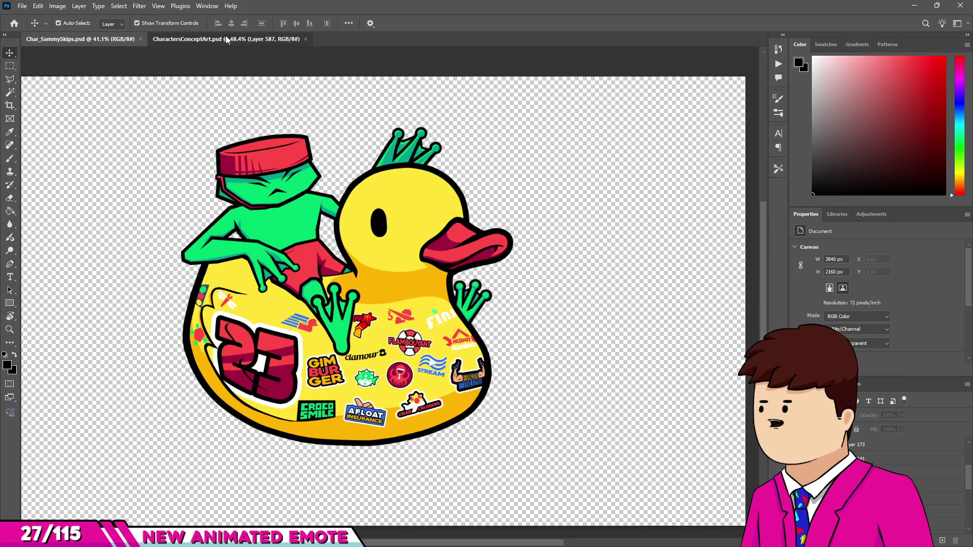
{"action": "left_click", "coordinate": [226, 40]}
{"action": "left_click", "coordinate": [69, 39]}
{"action": "scroll", "coordinate": [135, 409], "scroll_direction": "up", "scroll_amount": 2}
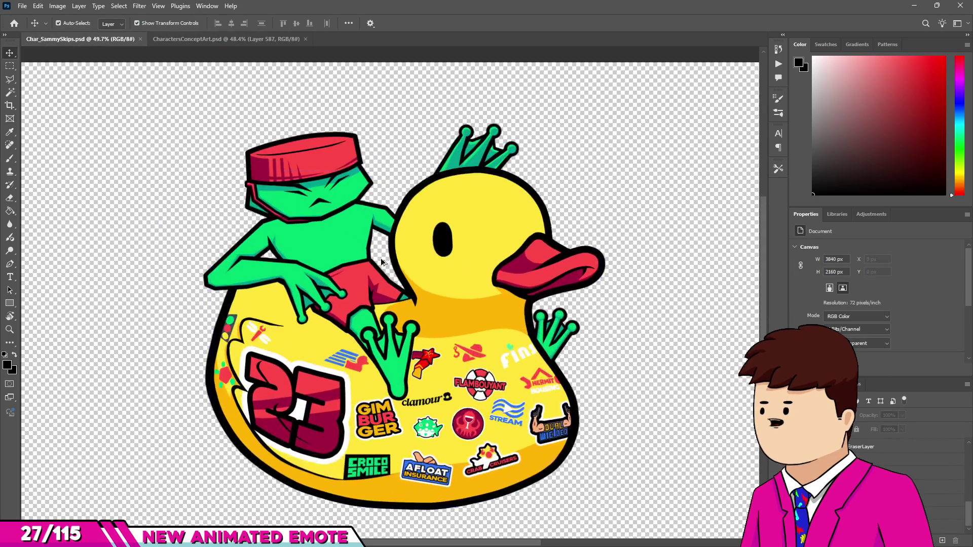
{"action": "key", "text": "alt+Tab"}
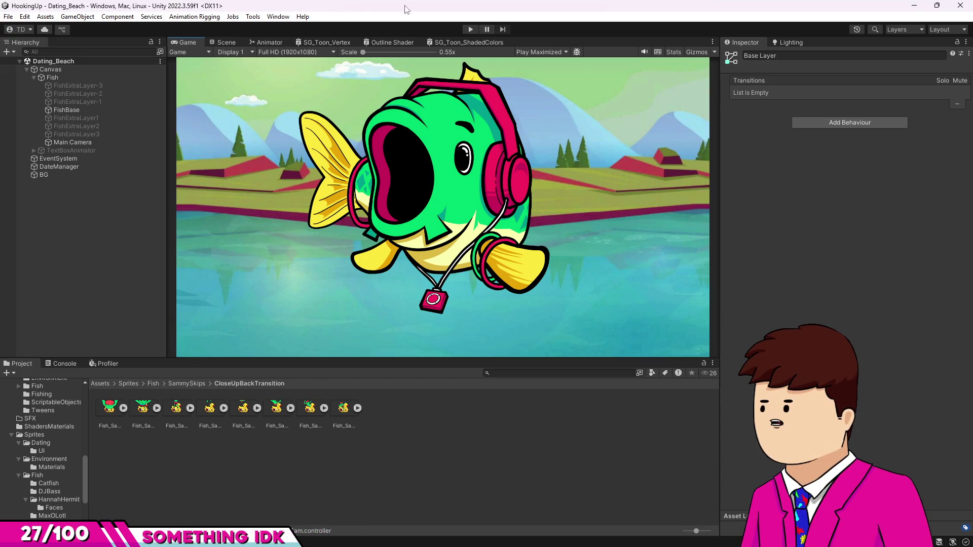
Step: Preview the Fish object's Sam_Pet clip in the Animation window, close it, and run the game
{"action": "key", "text": "ctrl+6"}
{"action": "left_click", "coordinate": [51, 78]}
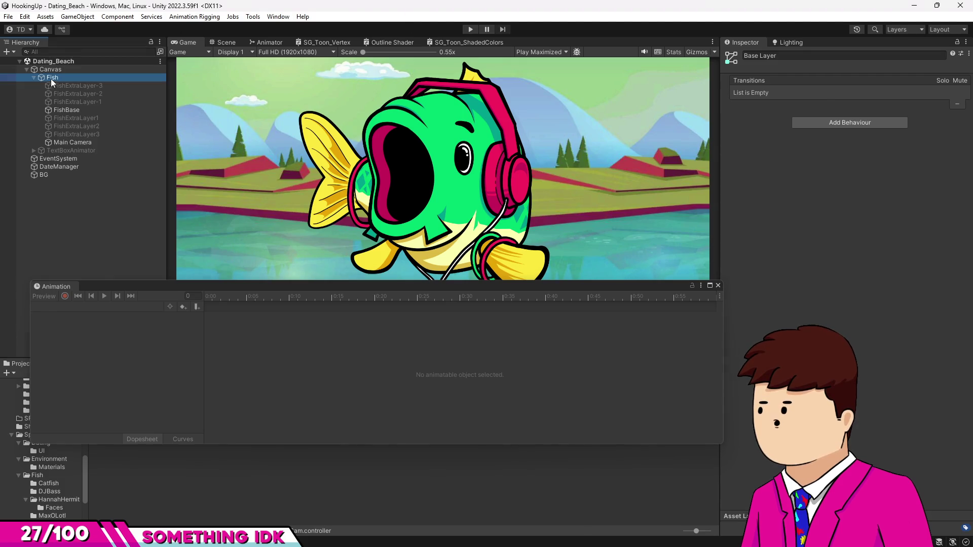
{"action": "left_click_drag", "start_coordinate": [190, 288], "coordinate": [181, 373]}
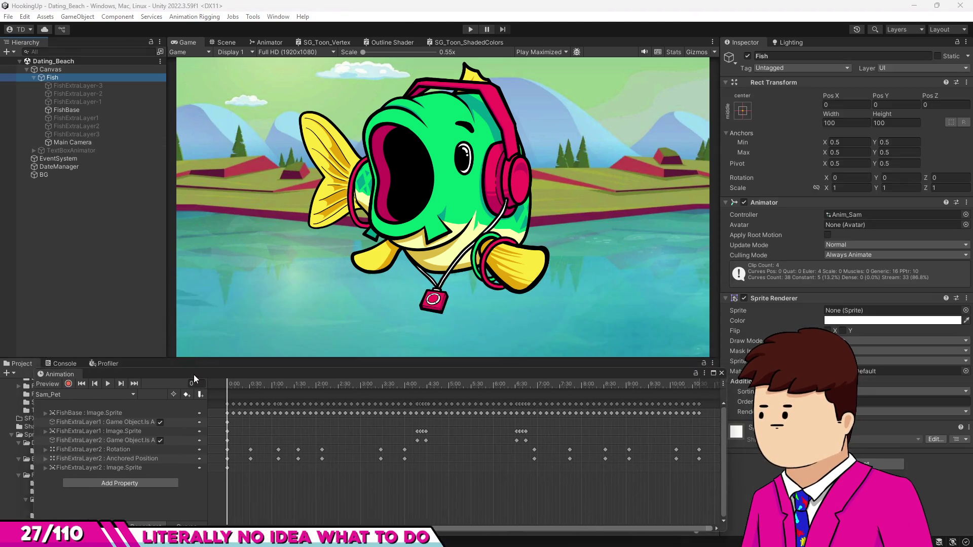
{"action": "left_click", "coordinate": [104, 376]}
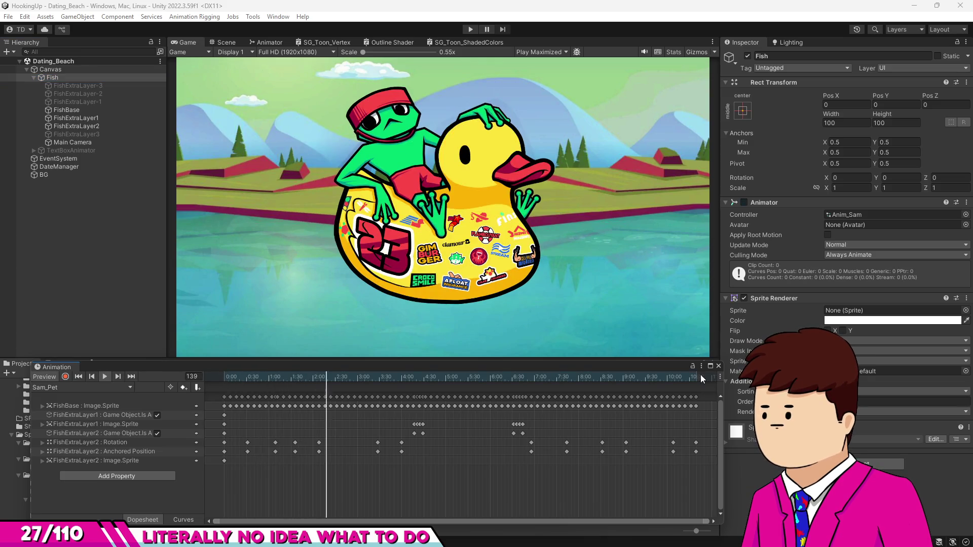
{"action": "left_click", "coordinate": [718, 366]}
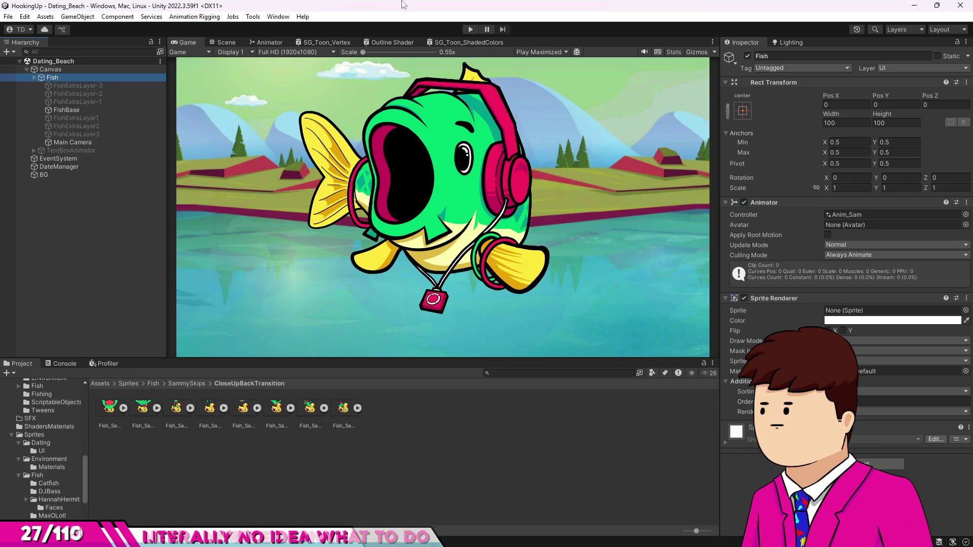
{"action": "left_click", "coordinate": [470, 29]}
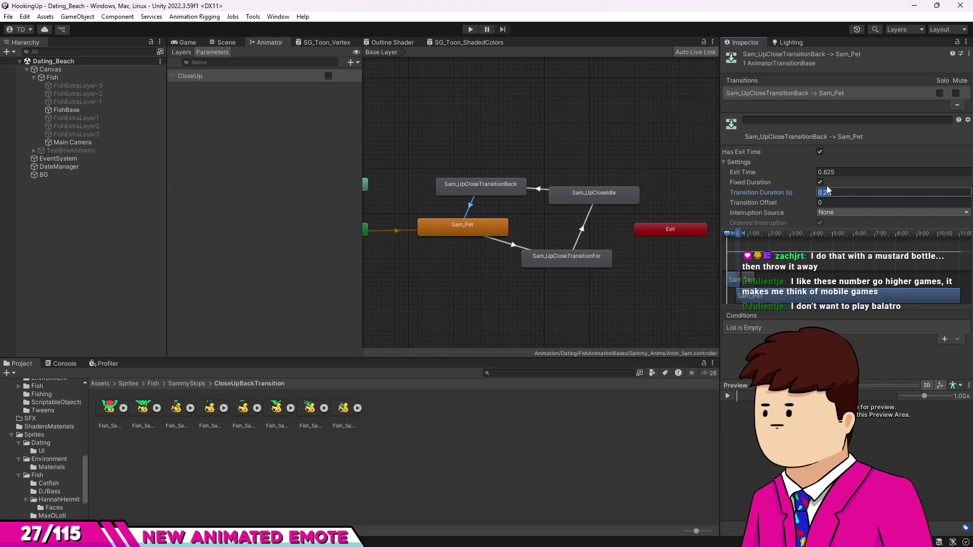
Step: Set exit time to 0 on the back and close-up idle transitions, turning off Fixed Duration
{"action": "left_click", "coordinate": [822, 172]}
{"action": "type", "text": "0"}
{"action": "left_click", "coordinate": [584, 224]}
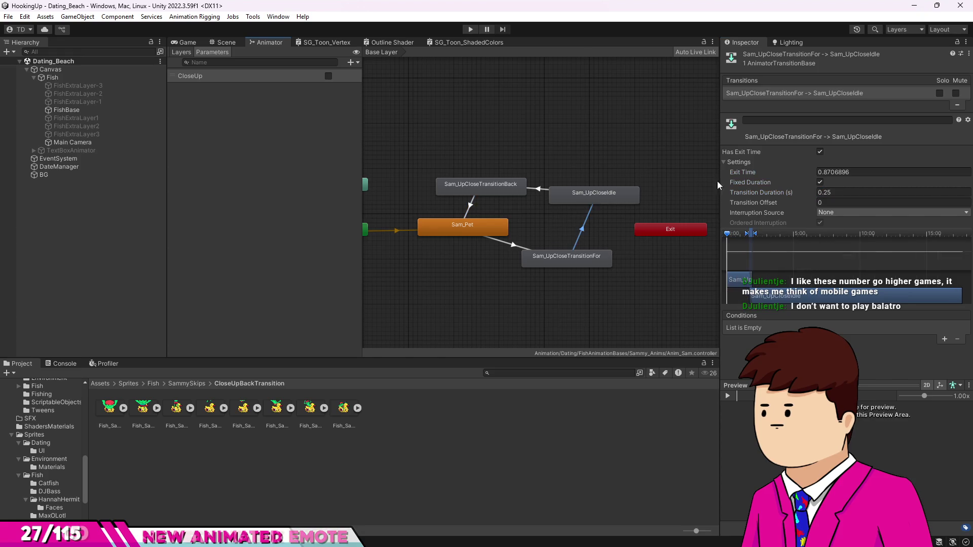
{"action": "left_click", "coordinate": [842, 173]}
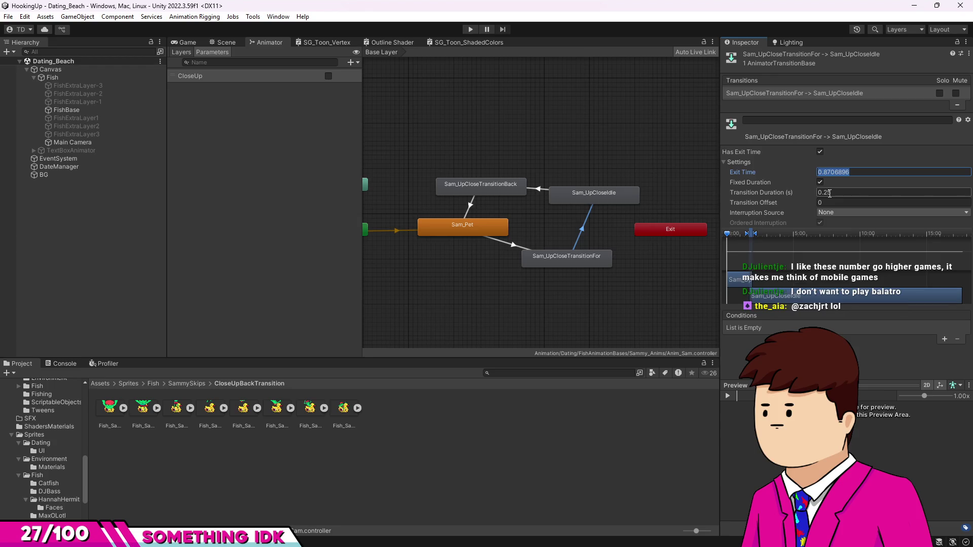
{"action": "type", "text": "0"}
{"action": "left_click", "coordinate": [820, 181]}
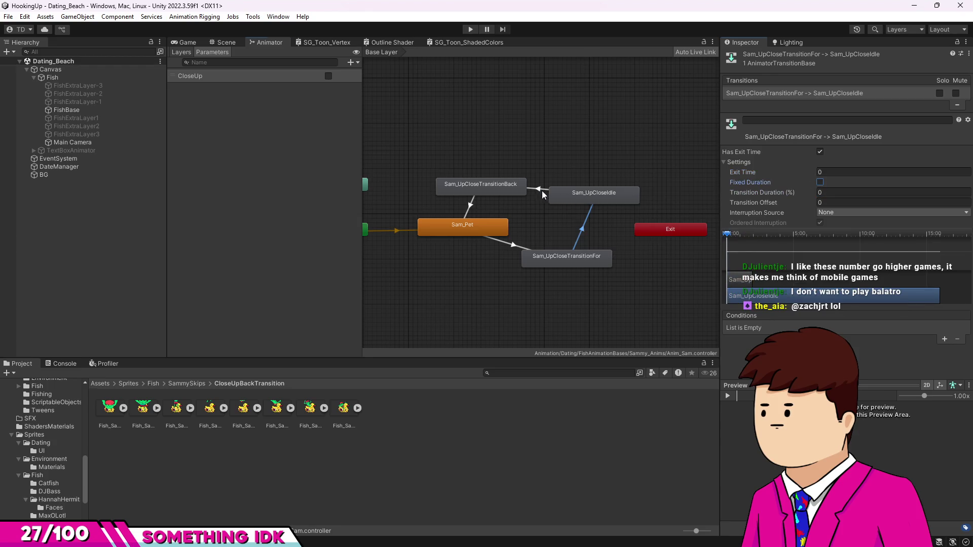
Step: Make the idle-to-back transition instant with no exit time and a CloseUp false condition, then play
{"action": "left_click", "coordinate": [542, 195]}
{"action": "left_click", "coordinate": [819, 182]}
{"action": "left_click", "coordinate": [822, 171]}
{"action": "type", "text": "0"}
{"action": "left_click", "coordinate": [820, 151]}
{"action": "left_click", "coordinate": [945, 340]}
{"action": "left_click", "coordinate": [862, 328]}
{"action": "left_click", "coordinate": [875, 350]}
{"action": "left_click", "coordinate": [471, 29]}
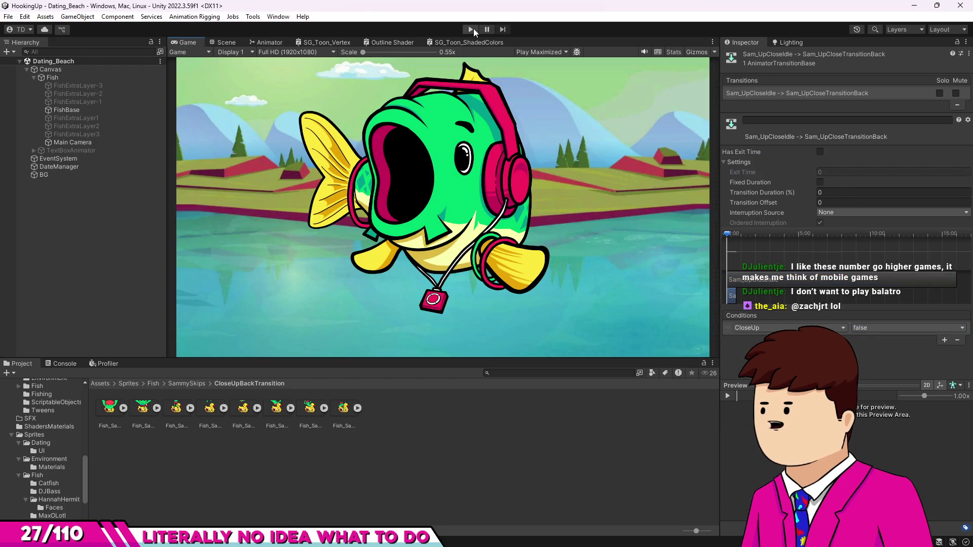
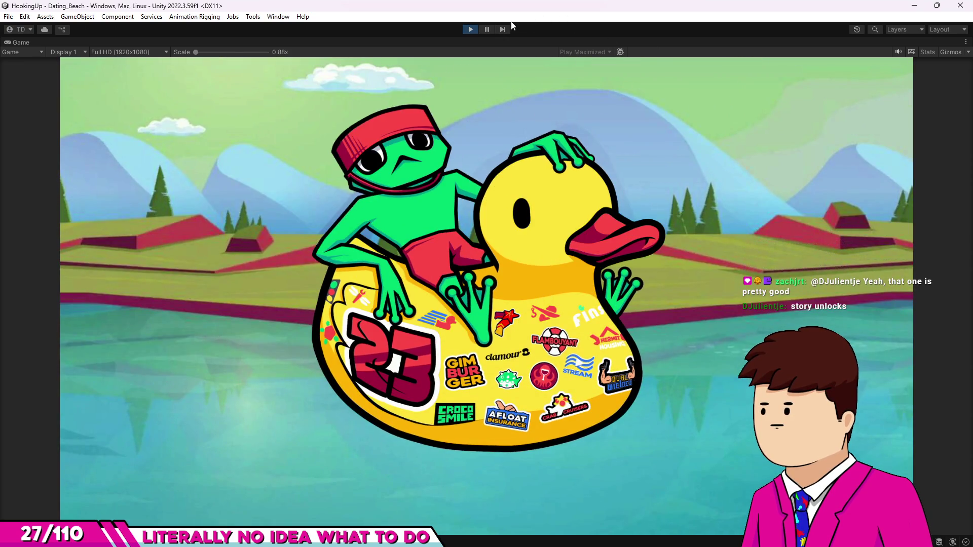
Step: Stop the frog-on-duck animation play test and deselect the animator transition
{"action": "left_click", "coordinate": [471, 29]}
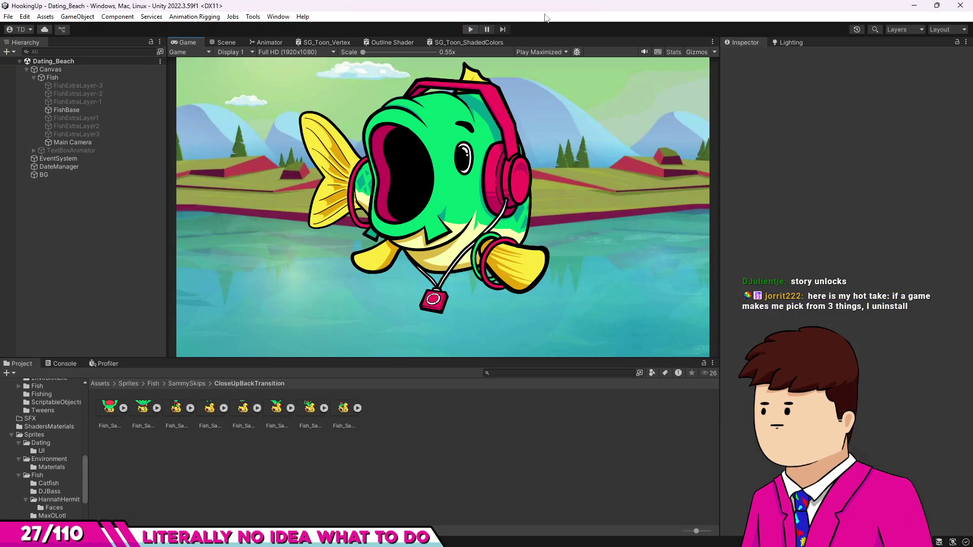
{"action": "left_click", "coordinate": [574, 448]}
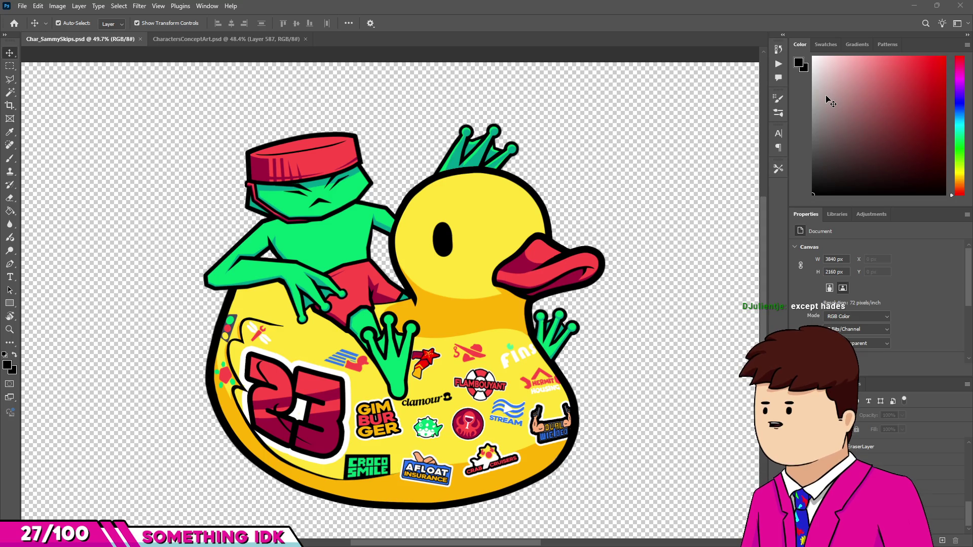
Step: Switch to CharactersConceptArt.psd, then quit Photoshop
{"action": "left_click", "coordinate": [258, 43]}
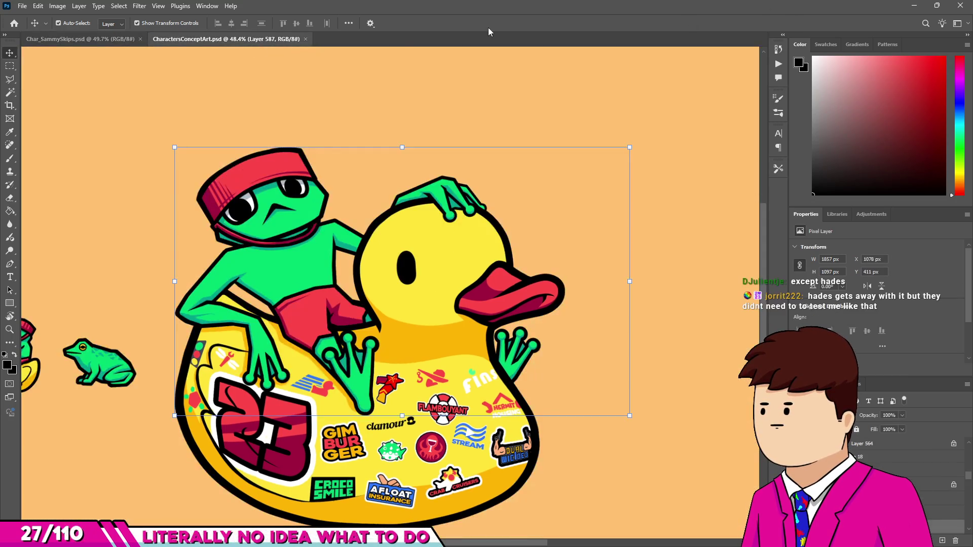
{"action": "left_click", "coordinate": [969, 5]}
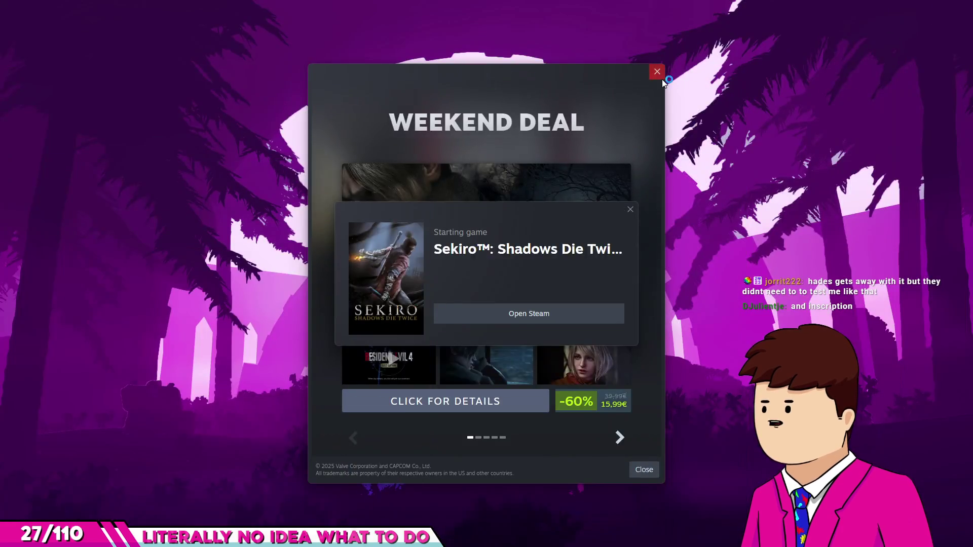
Step: Dismiss Steam's Weekend Deal popup and let Sekiro finish launching
{"action": "left_click", "coordinate": [660, 76]}
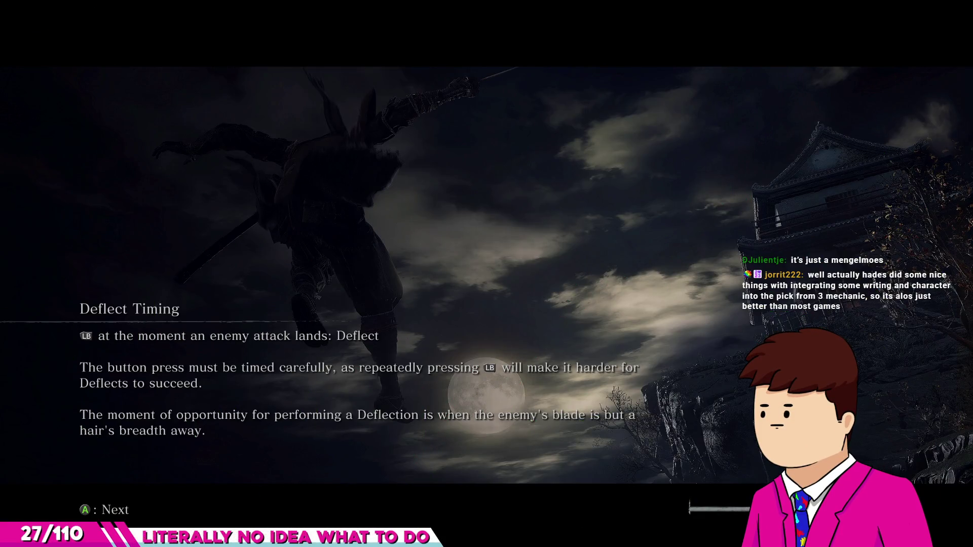
Step: Close the Deflect Timing tip and run forward into the snowy field
{"action": "key", "text": "Return"}
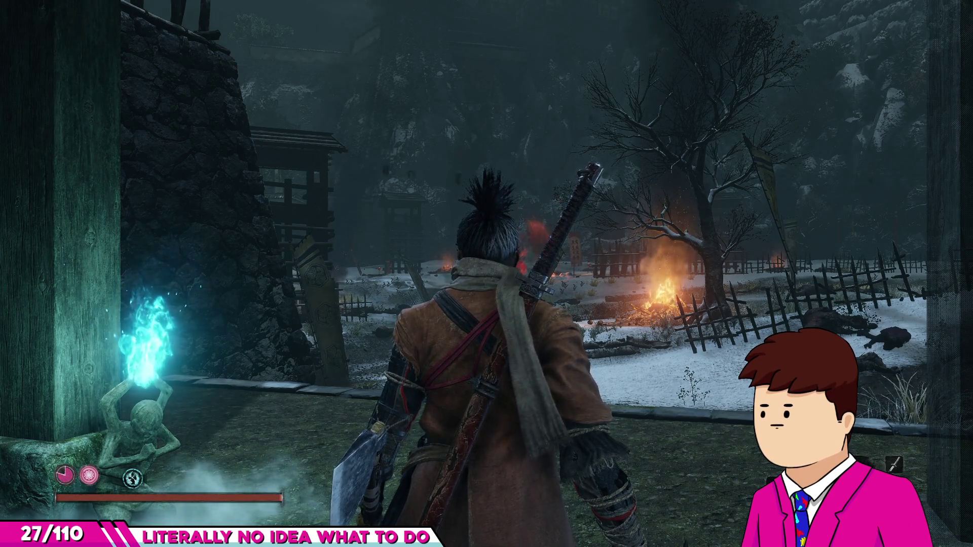
{"action": "key", "text": "w"}
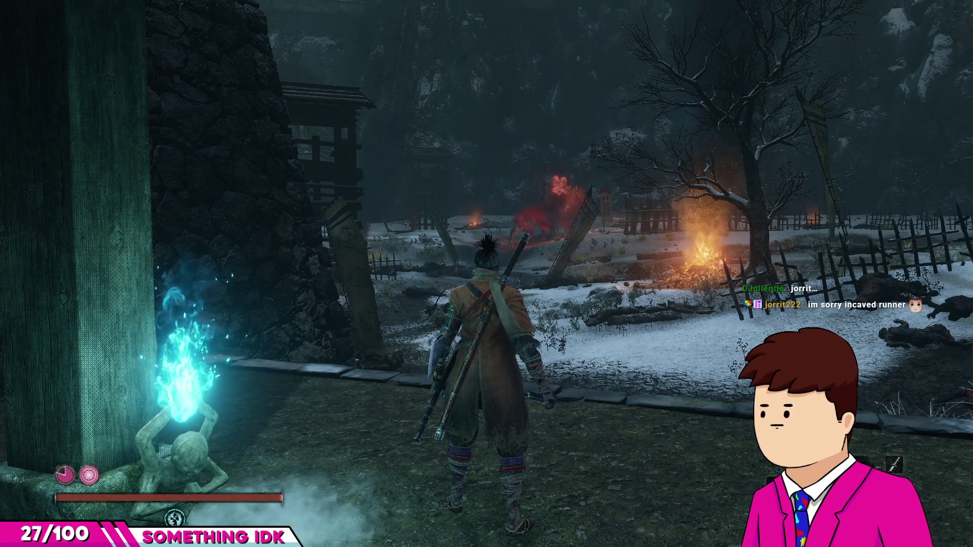
Step: Leave the Sculptor's Idol and cross the wall and ledges into the burning snowy field
{"action": "key", "text": "w"}
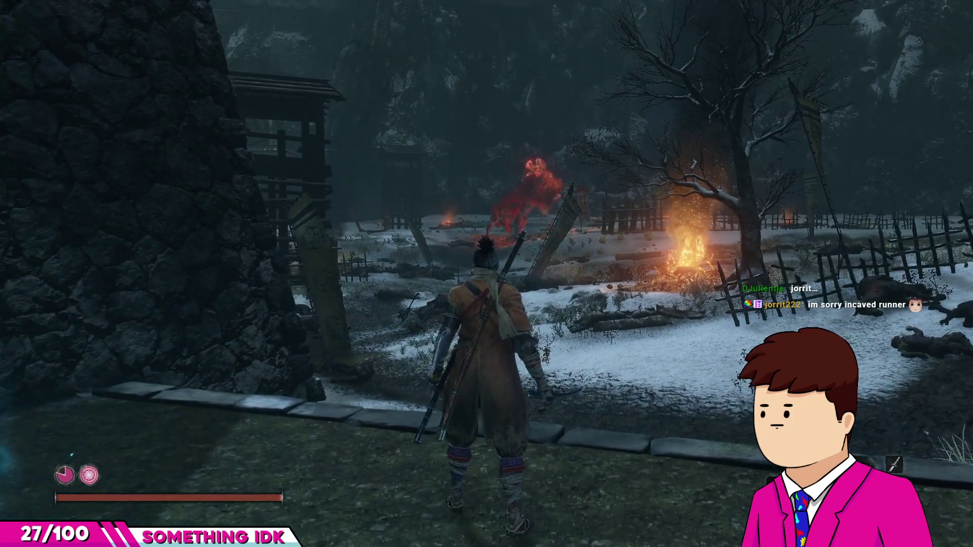
{"action": "key", "text": "a"}
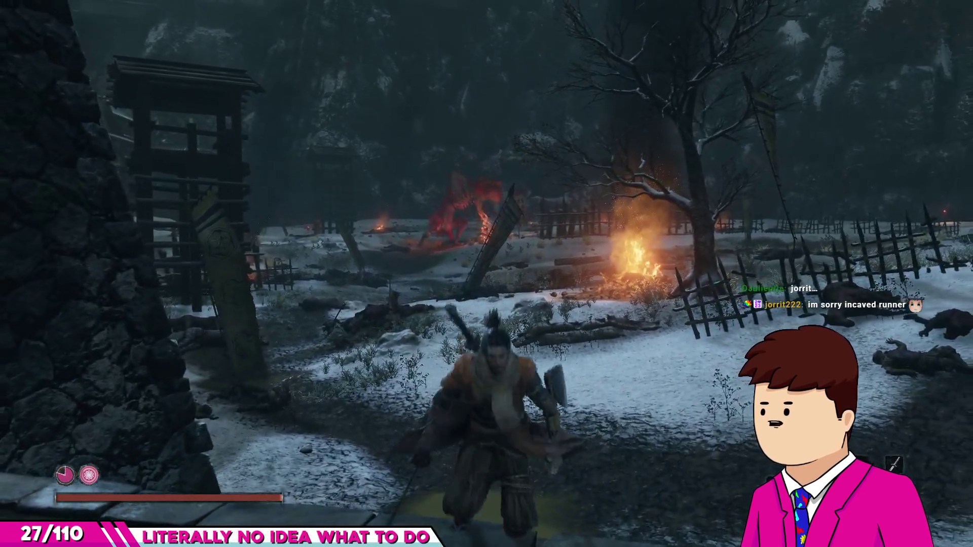
{"action": "key", "text": "w"}
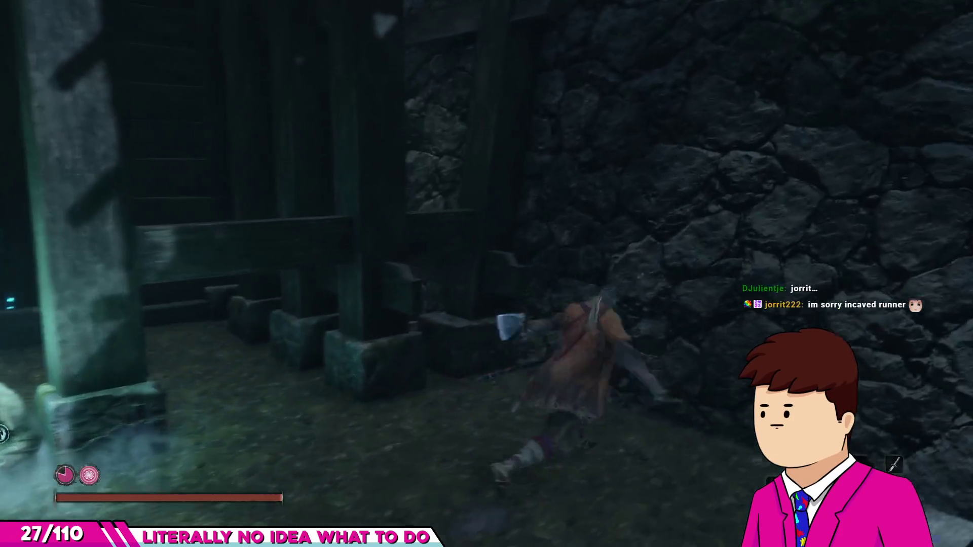
{"action": "key", "text": "w"}
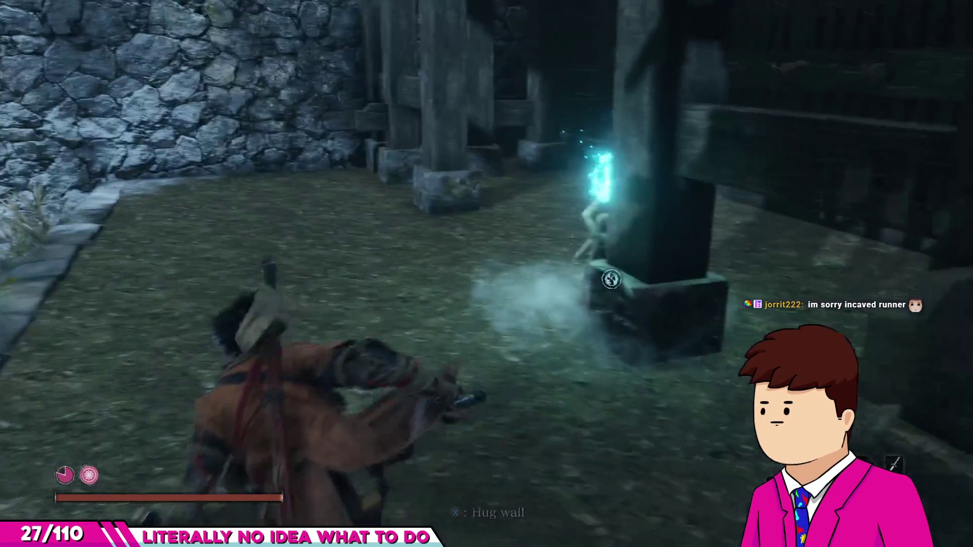
{"action": "key", "text": "space"}
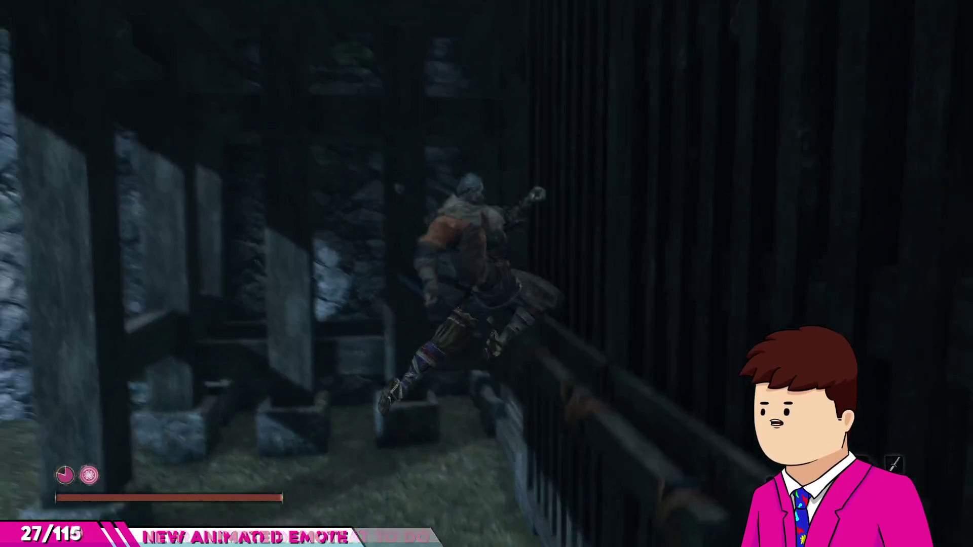
{"action": "key", "text": "w"}
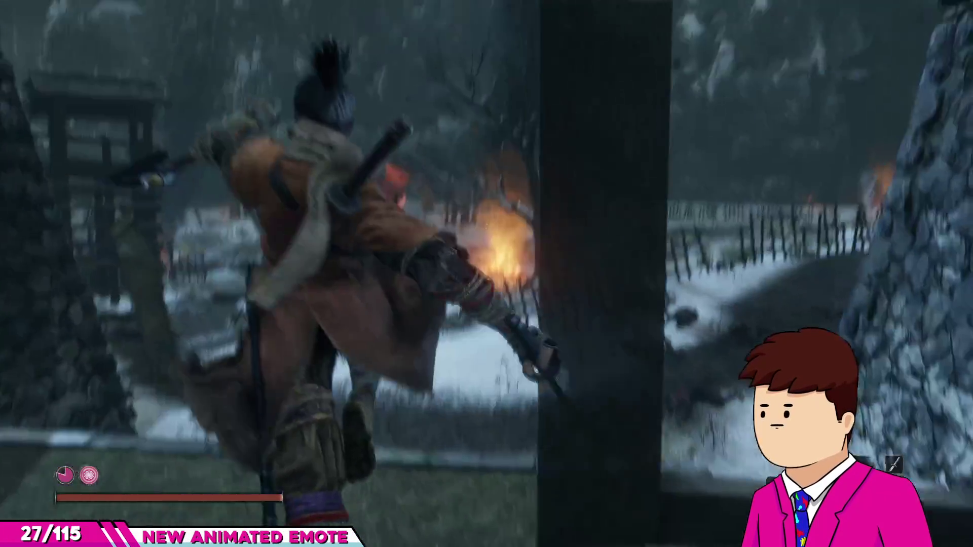
{"action": "key", "text": "a"}
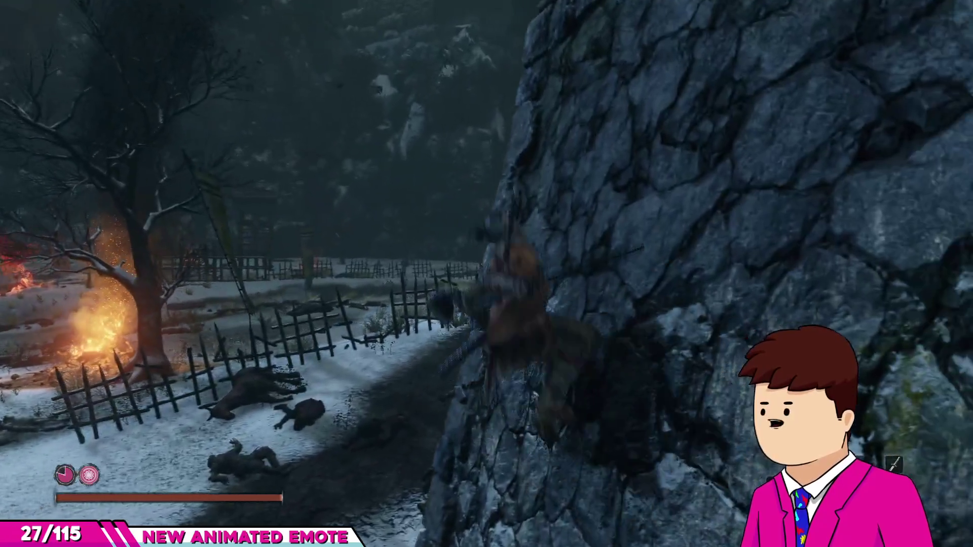
{"action": "key", "text": "s"}
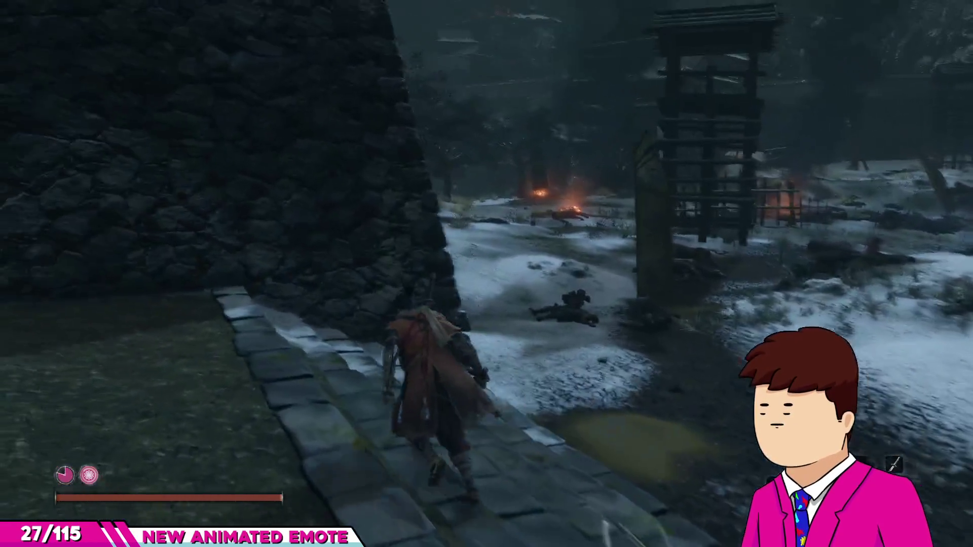
{"action": "key", "text": "space"}
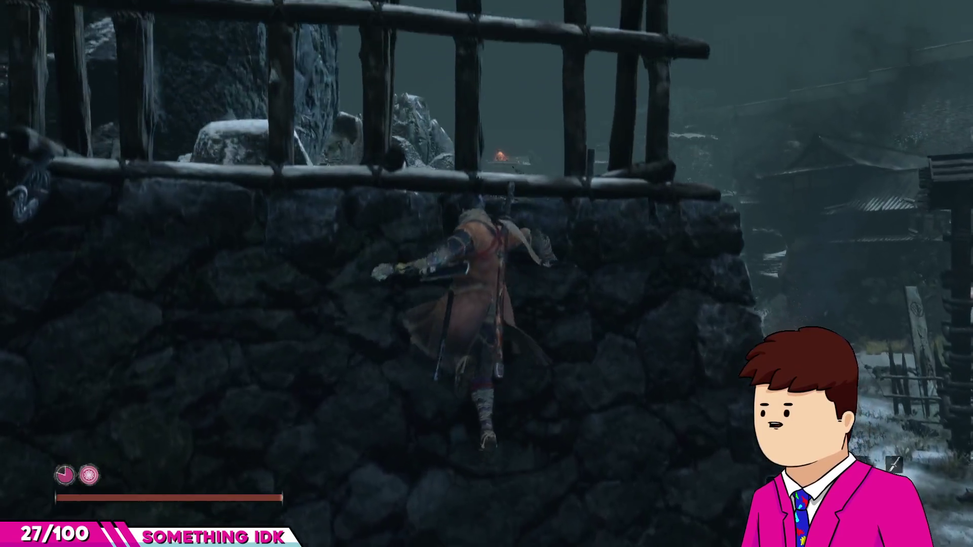
{"action": "key", "text": "s"}
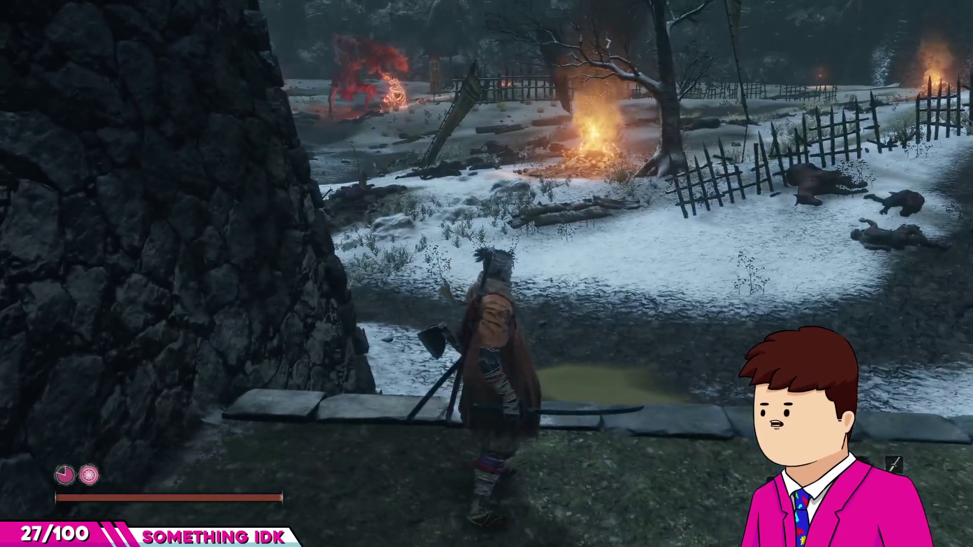
{"action": "key", "text": "w"}
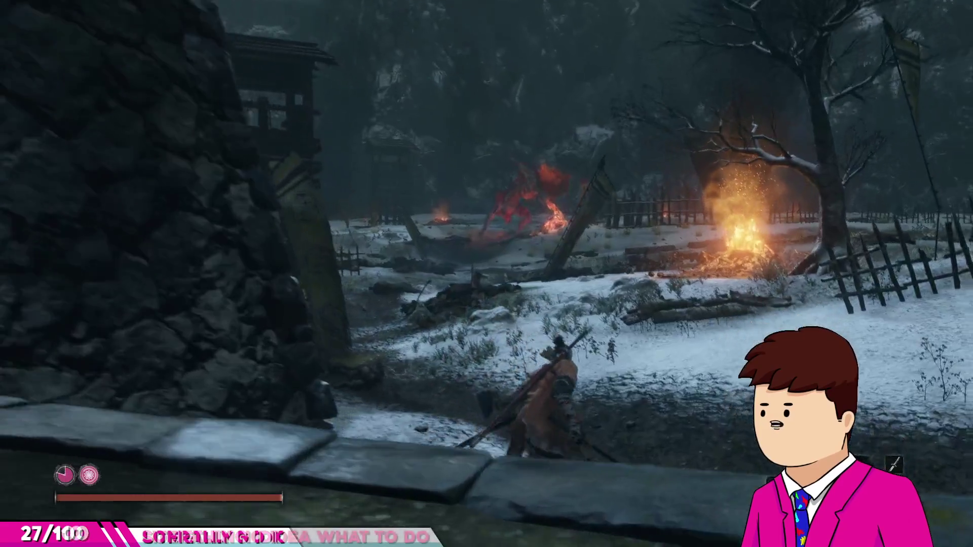
Step: Charge the Demon of Hatred, circling and slashing beneath it until the Shinobi Execution lands
{"action": "key", "text": "w"}
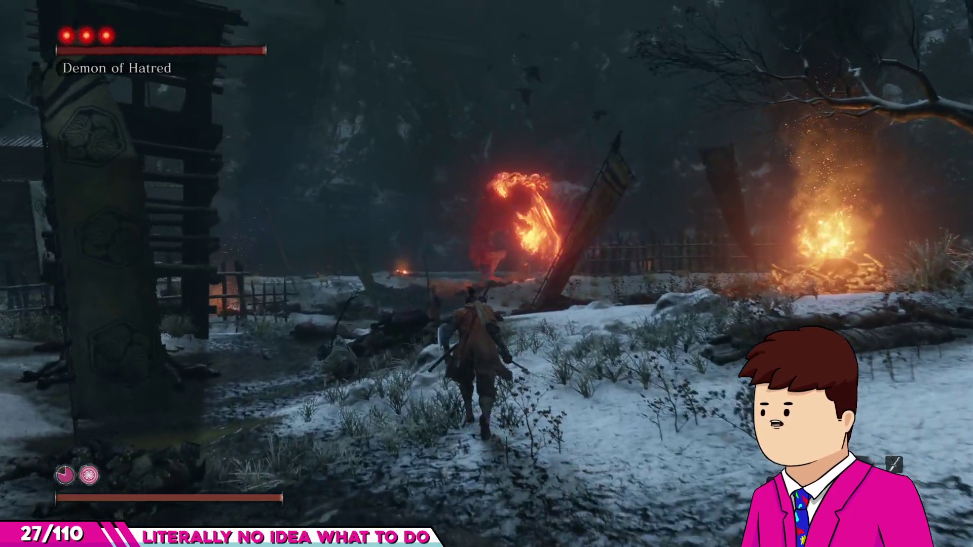
{"action": "key", "text": "w"}
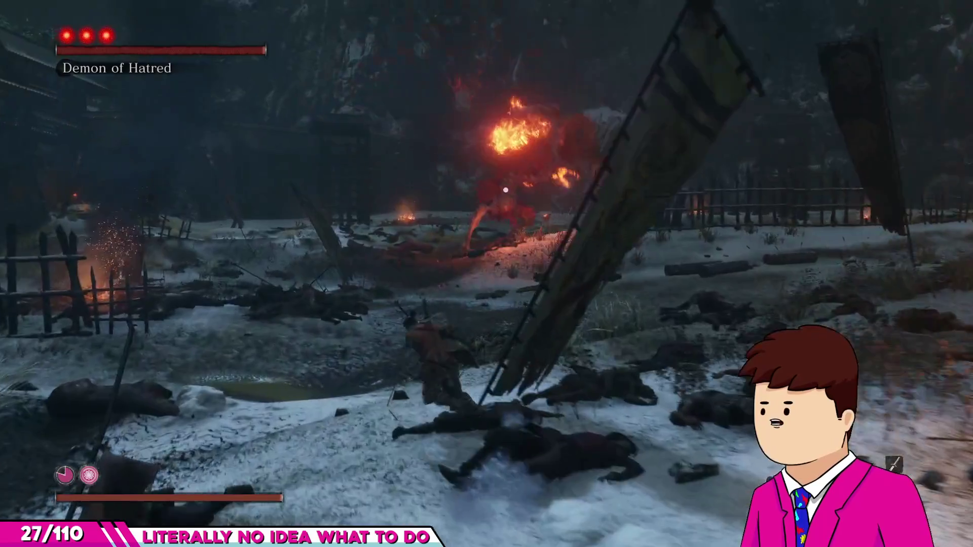
{"action": "key", "text": "w"}
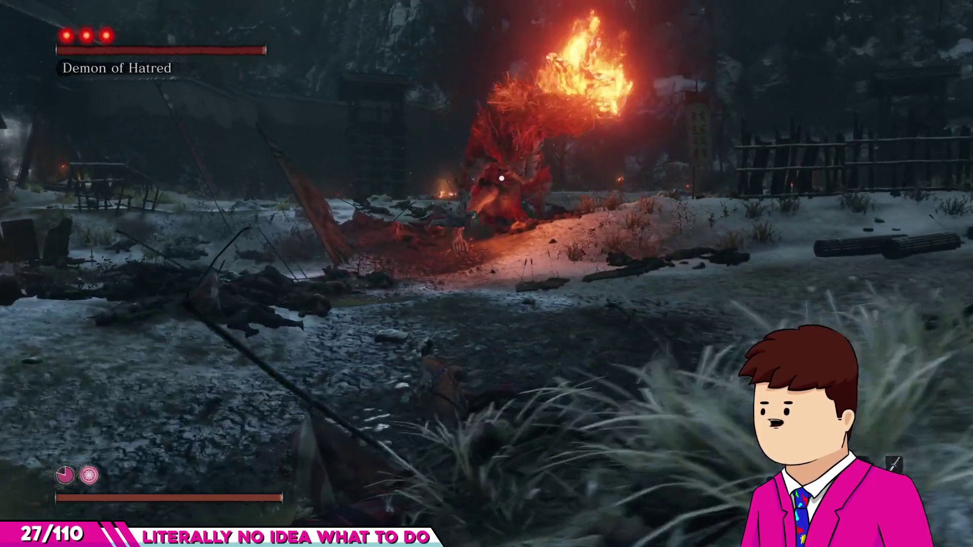
{"action": "key", "text": "w"}
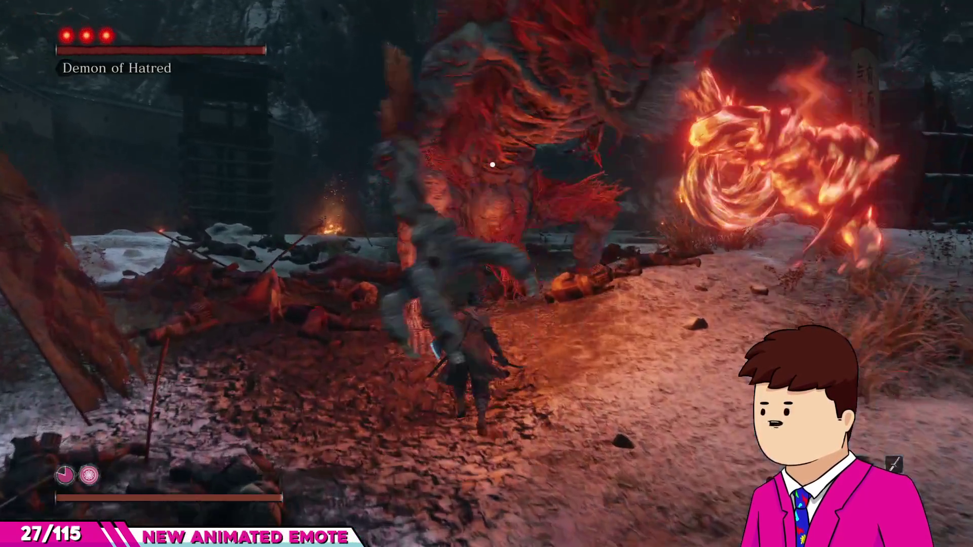
{"action": "key", "text": "w"}
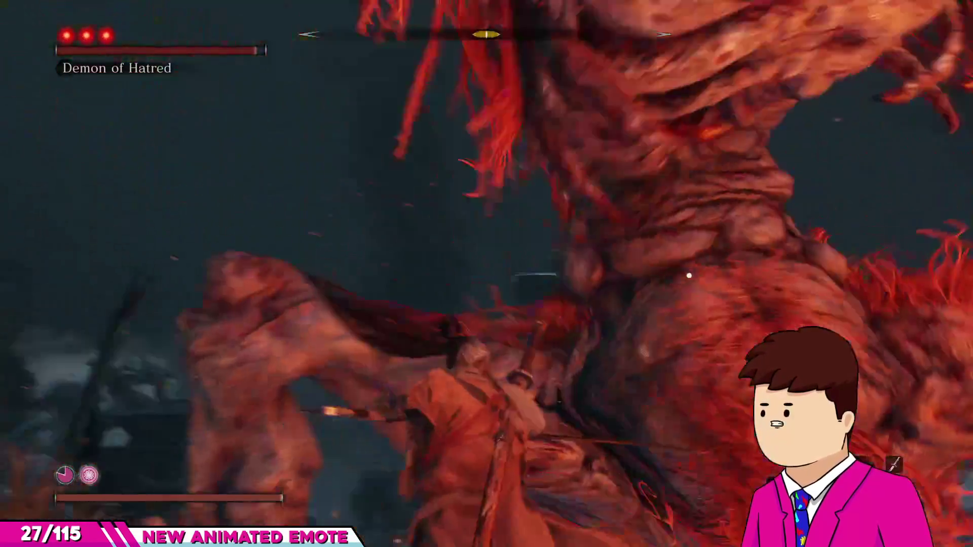
{"action": "key", "text": "s"}
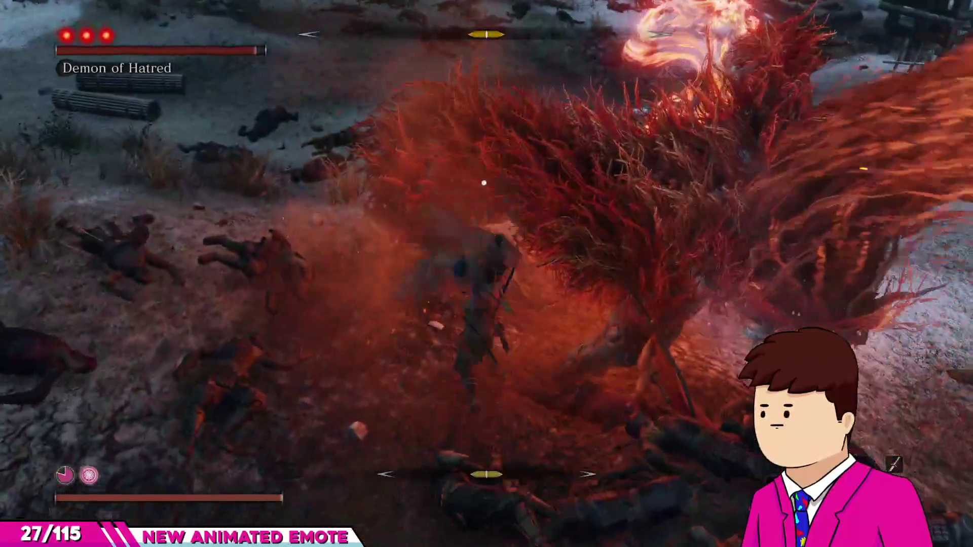
{"action": "key", "text": "w"}
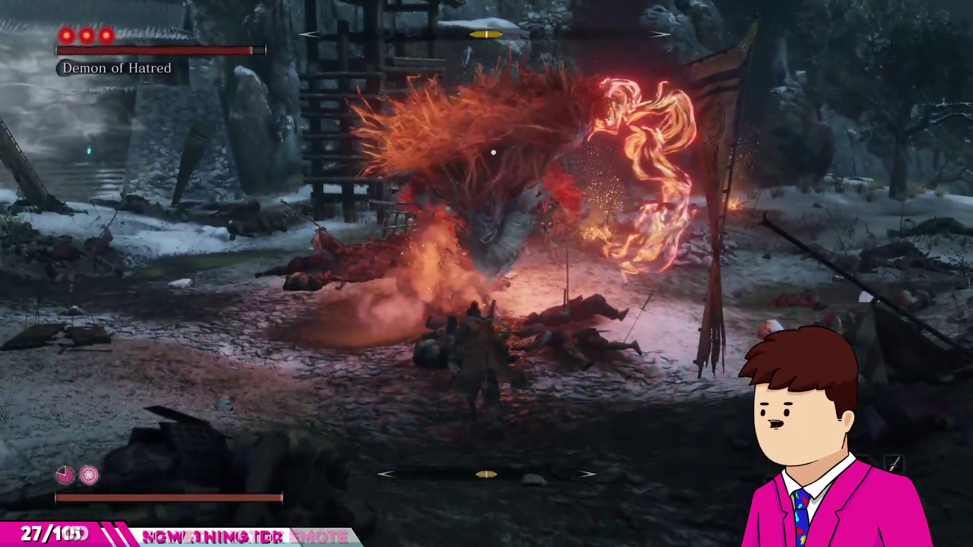
{"action": "key", "text": "w"}
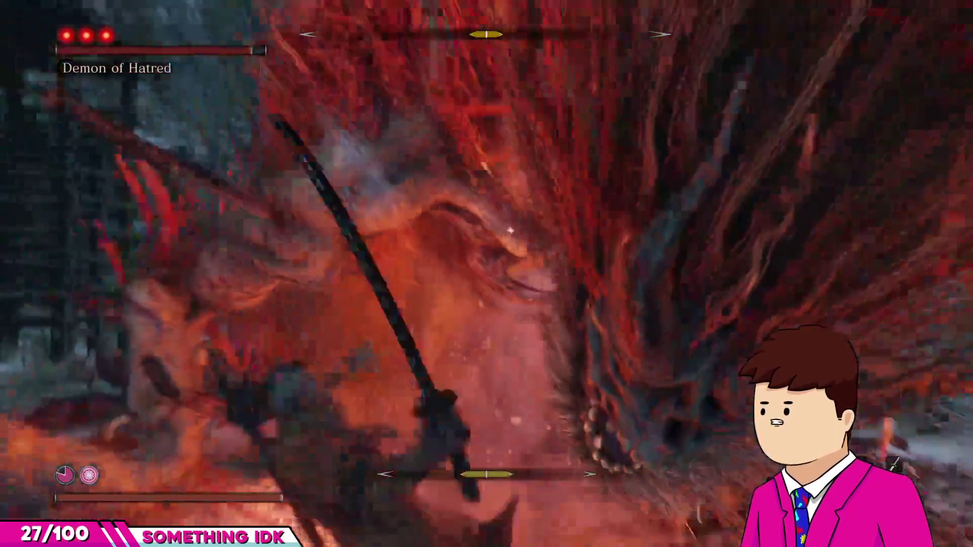
{"action": "key", "text": "w"}
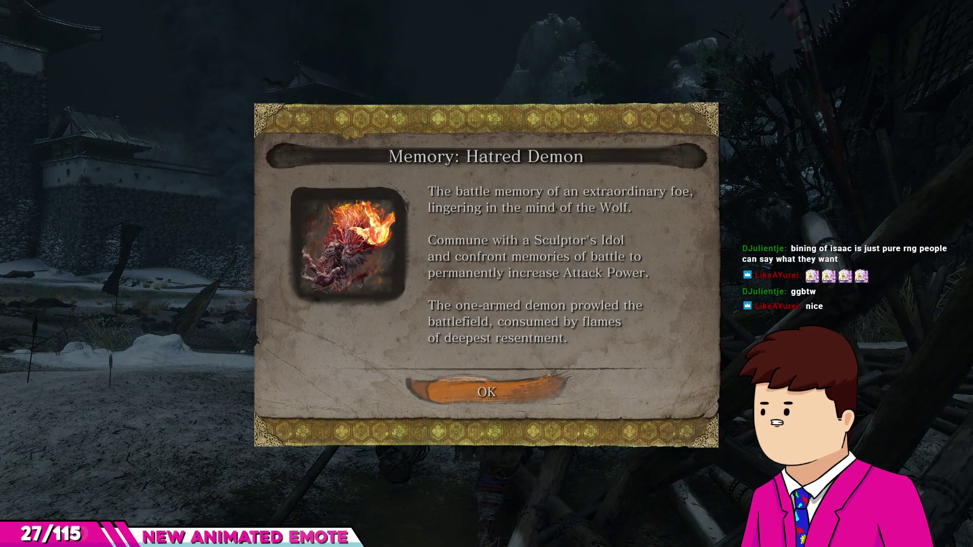
Step: Dismiss the Hatred Demon memory and Lapis Lazuli notices, then run along the castle wall
{"action": "key", "text": "e"}
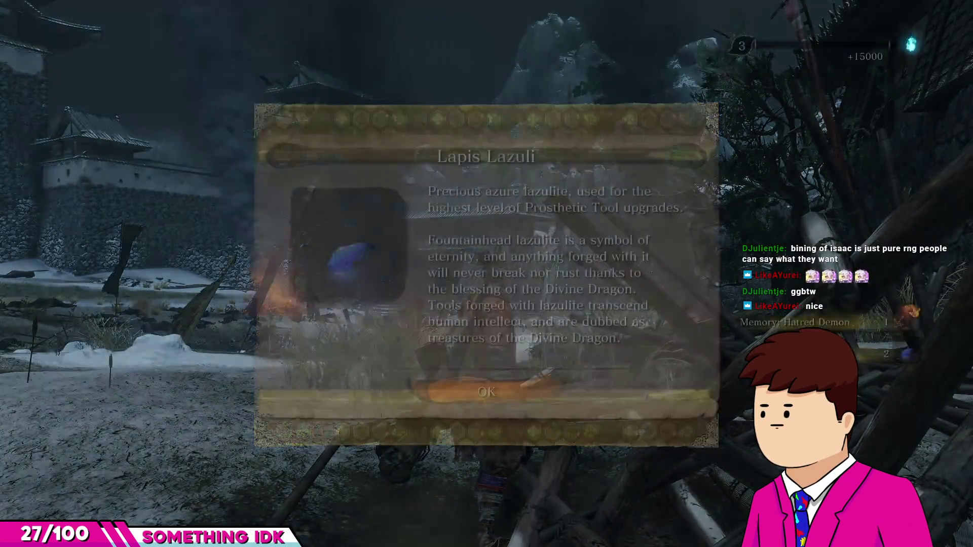
{"action": "key", "text": "e"}
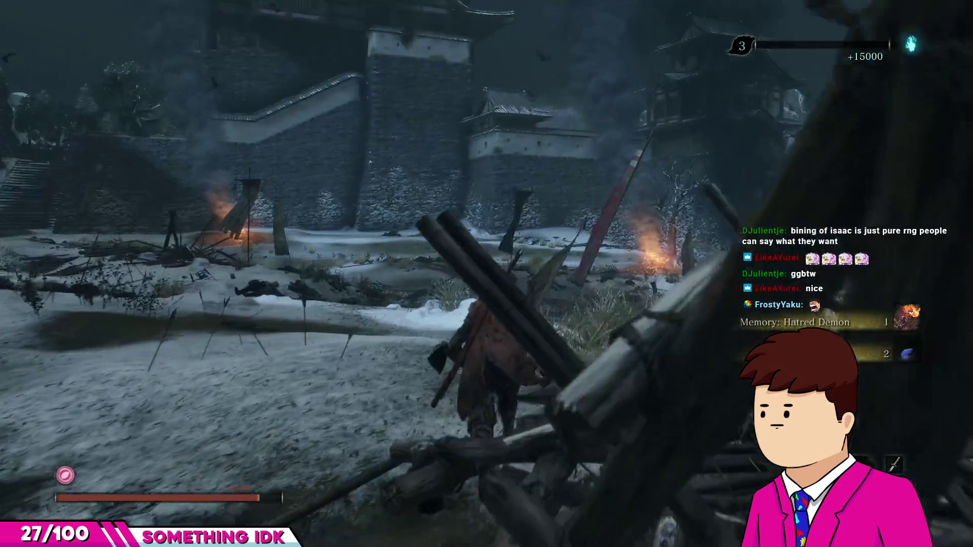
{"action": "key", "text": "w"}
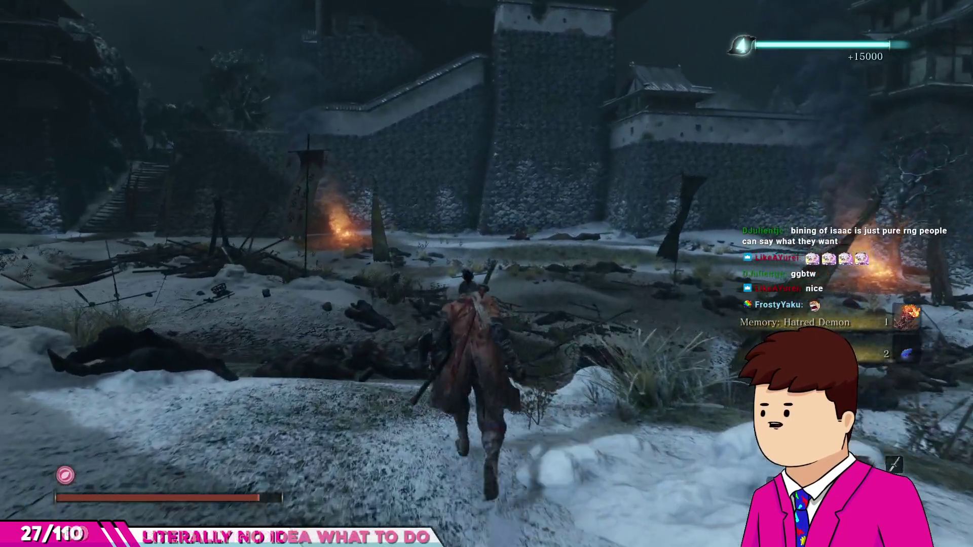
{"action": "key", "text": "w"}
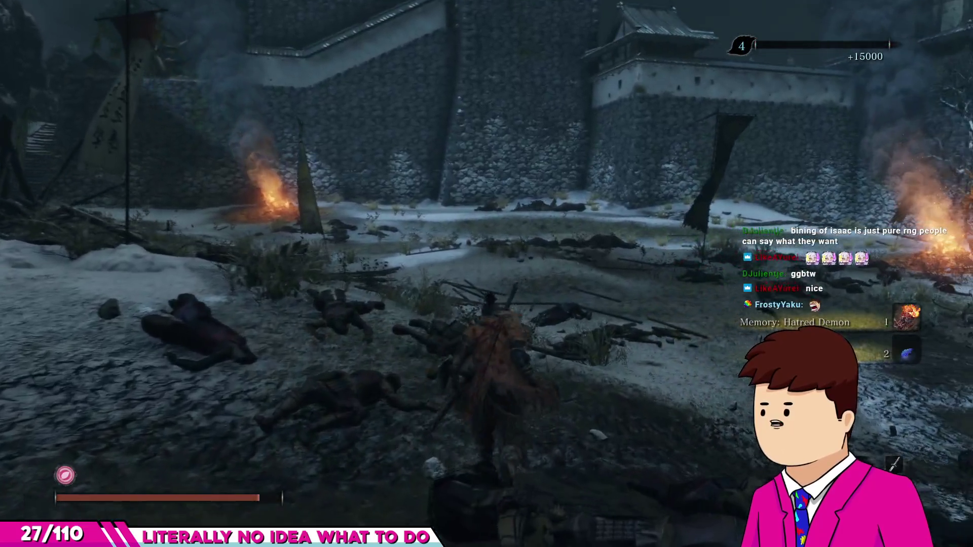
{"action": "key", "text": "w"}
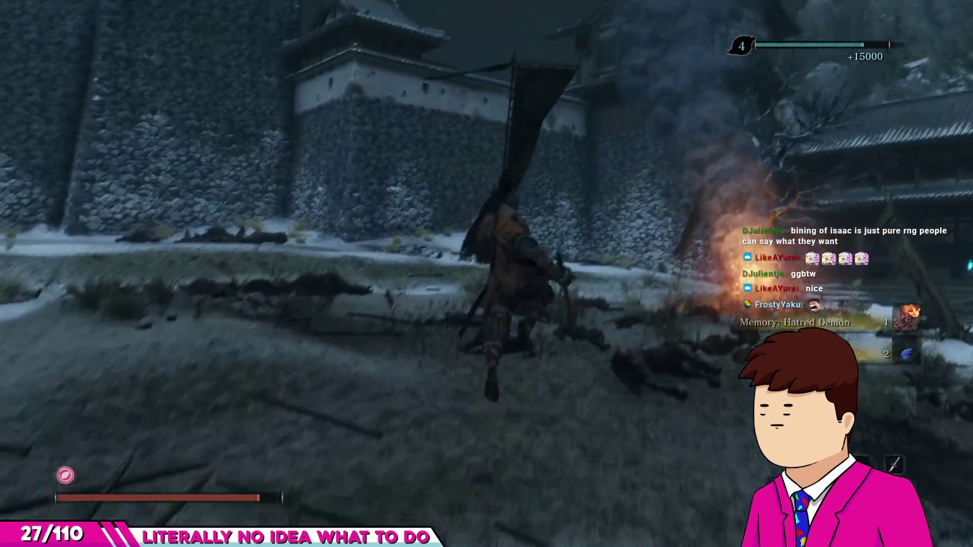
{"action": "key", "text": "w"}
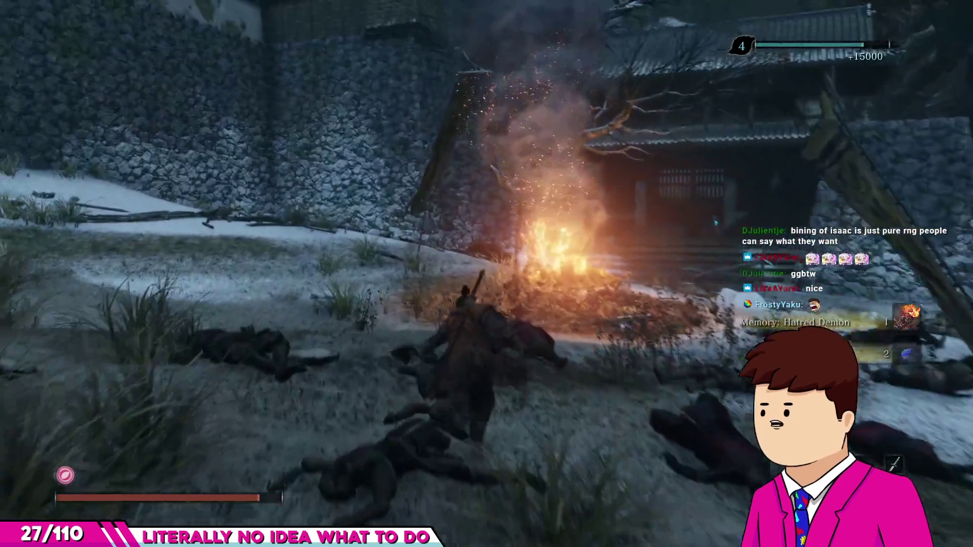
{"action": "key", "text": "w"}
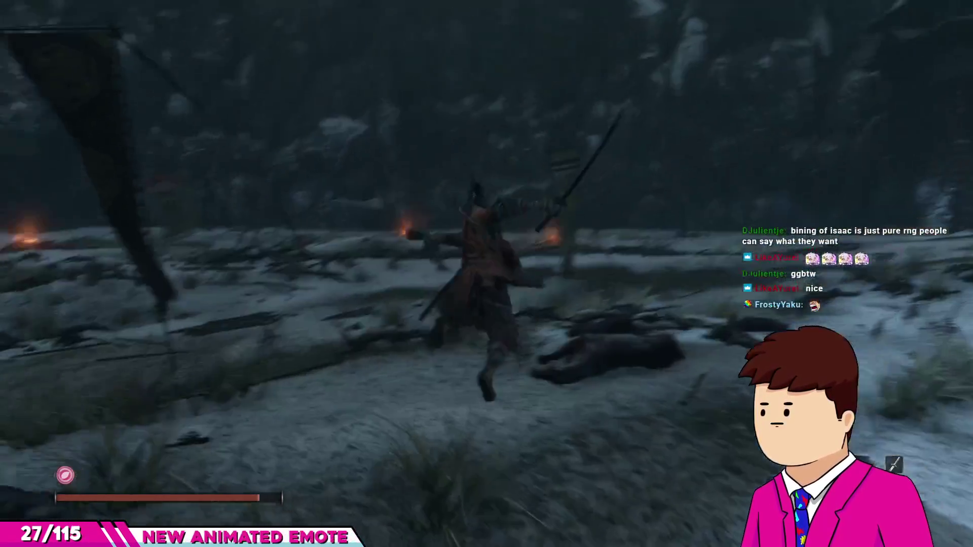
Step: Fight through the snowy field, past the fallen bodies, and over the log barricade
{"action": "key", "text": "w"}
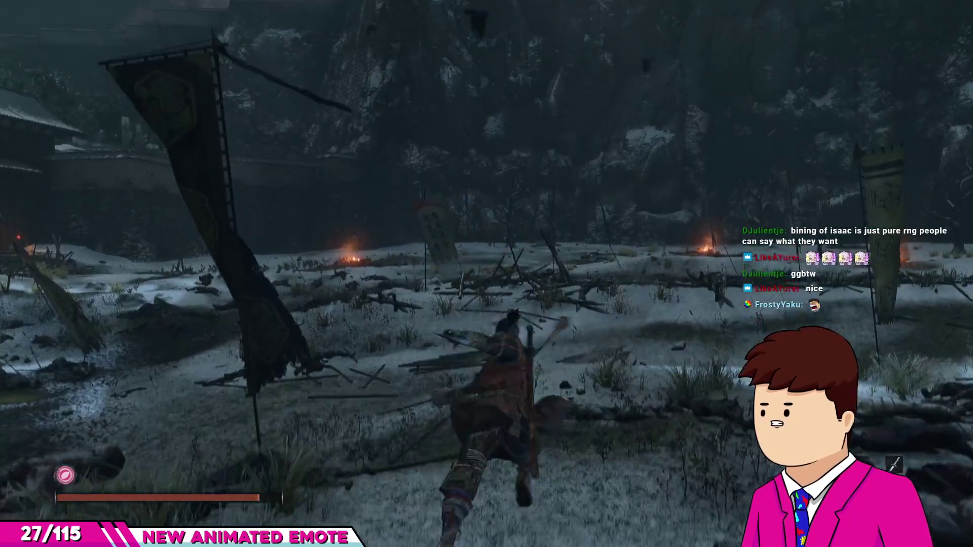
{"action": "key", "text": "ctrl"}
{"action": "key", "text": "w"}
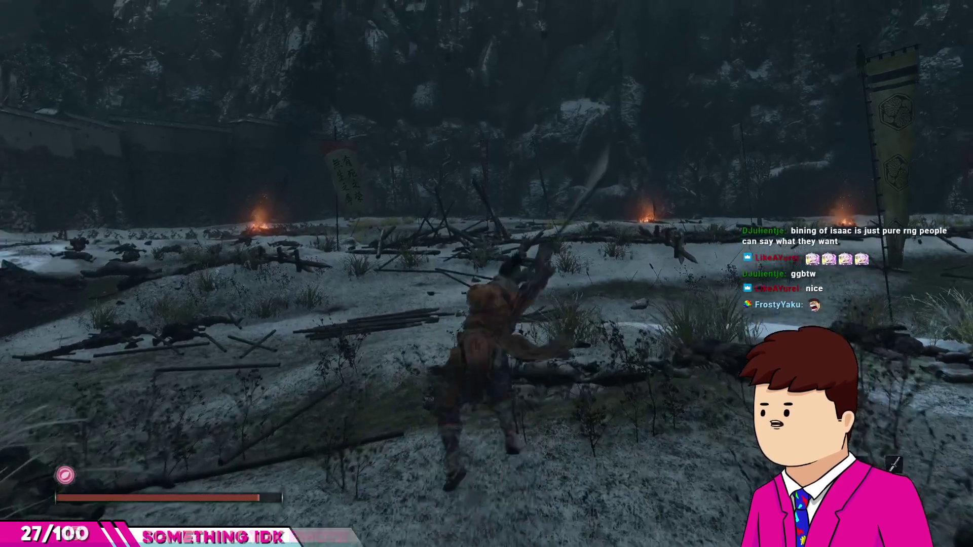
{"action": "key", "text": "w"}
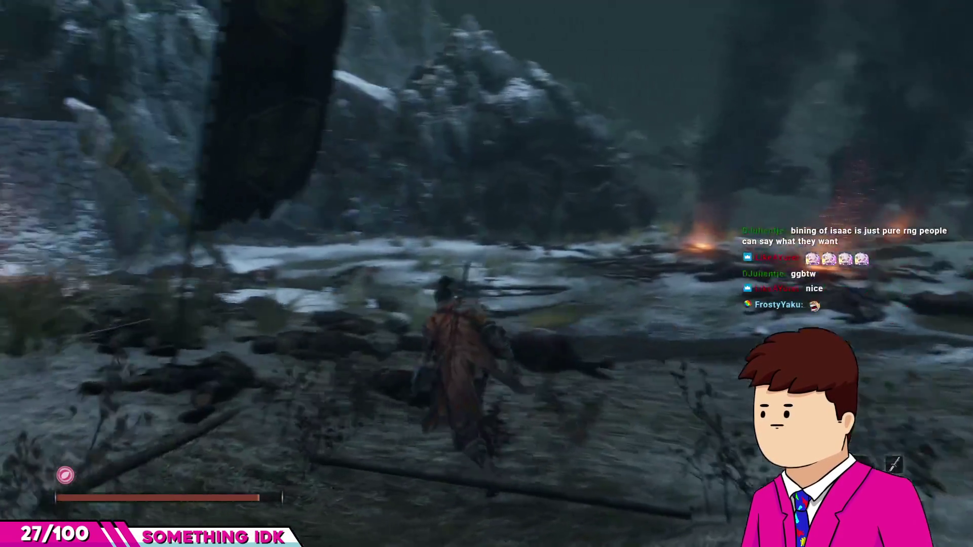
{"action": "key", "text": "w"}
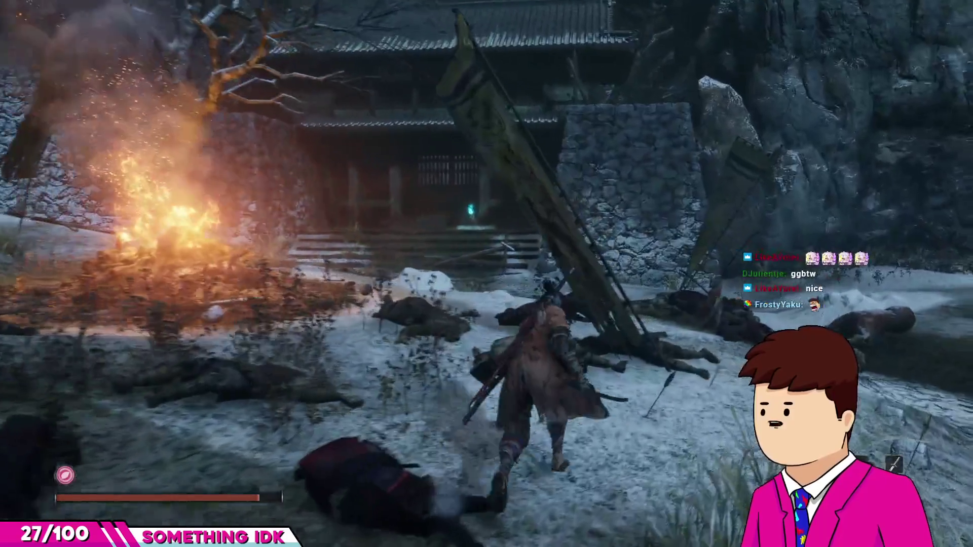
{"action": "key", "text": "w"}
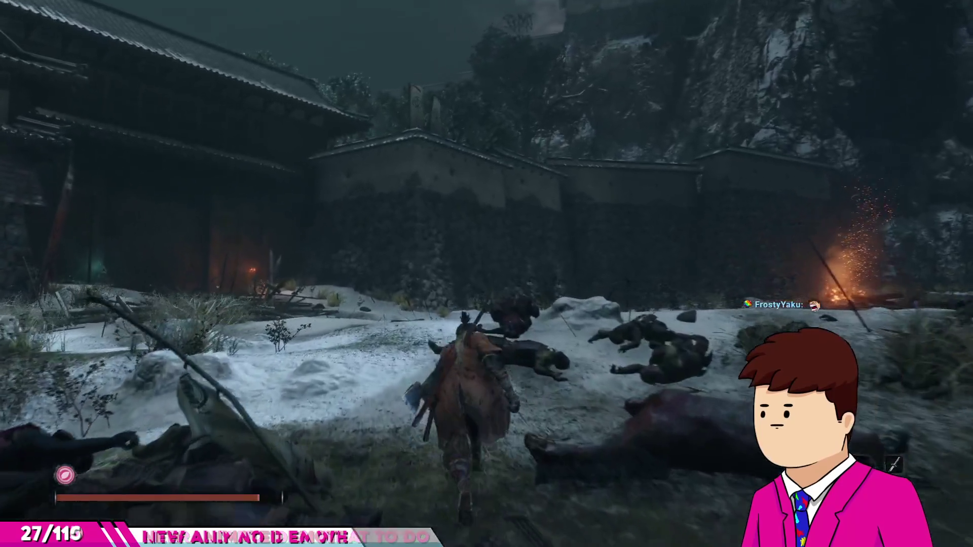
{"action": "key", "text": "w"}
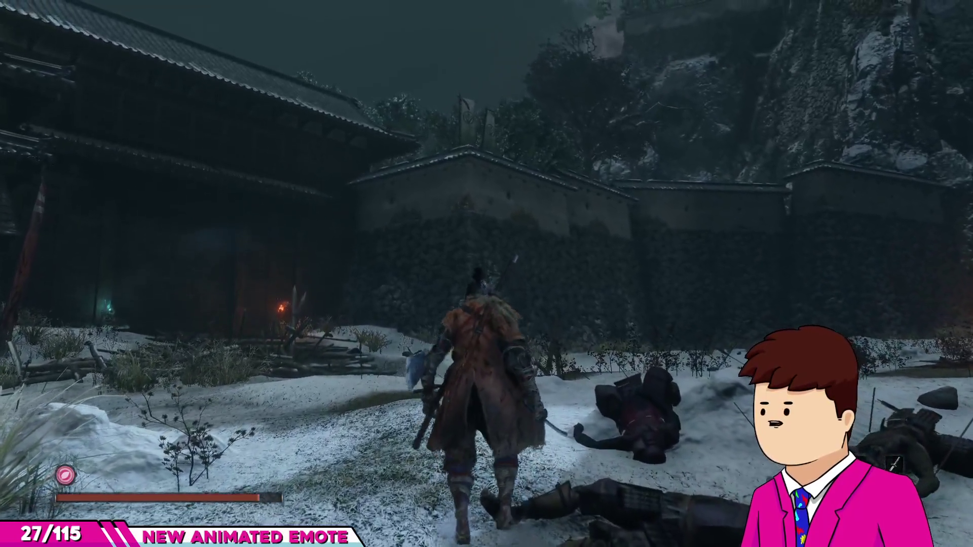
{"action": "key", "text": "w"}
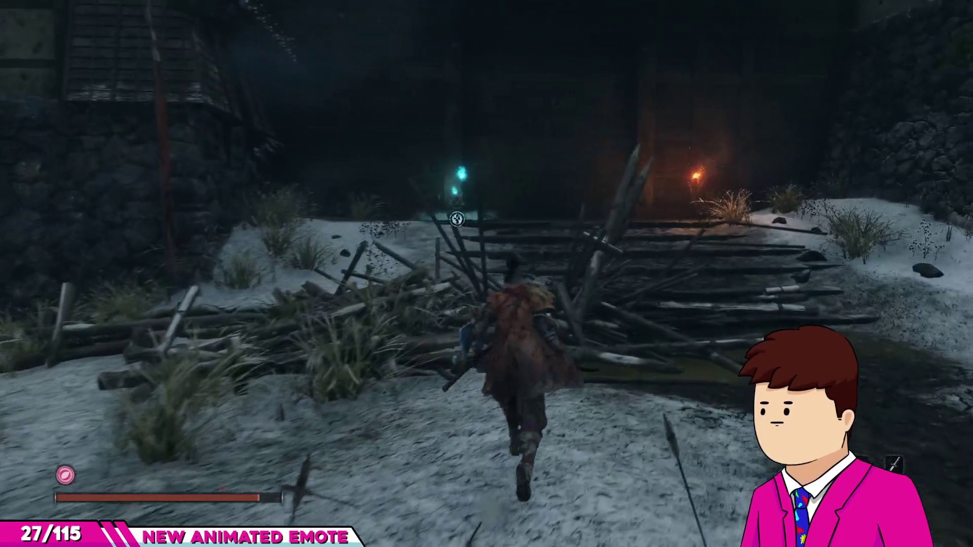
{"action": "key", "text": "w"}
{"action": "key", "text": "w"}
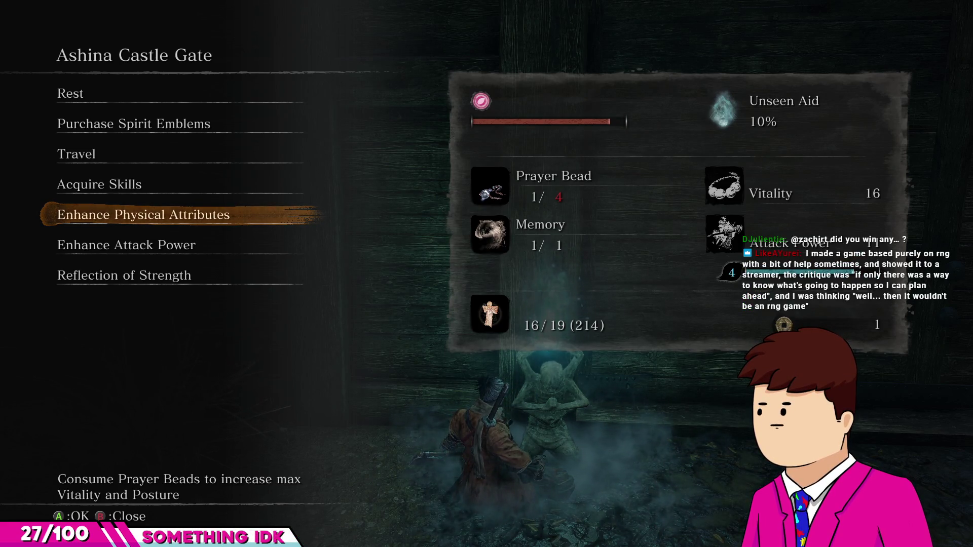
Step: Spend Memory: Hatred Demon to raise Attack Power from 11 to 12
{"action": "key", "text": "Down"}
{"action": "key", "text": "Return"}
{"action": "key", "text": "Escape"}
{"action": "key", "text": "Escape"}
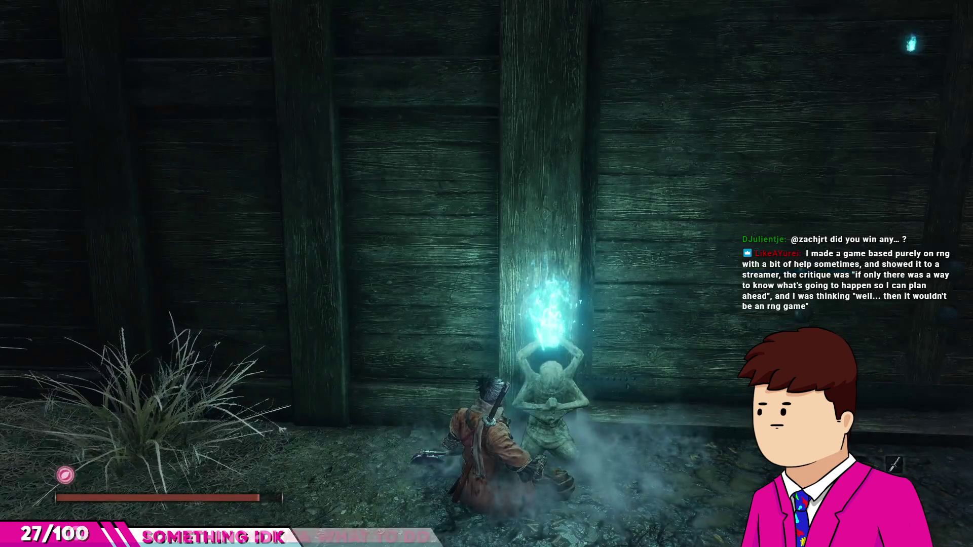
{"action": "key", "text": "Return"}
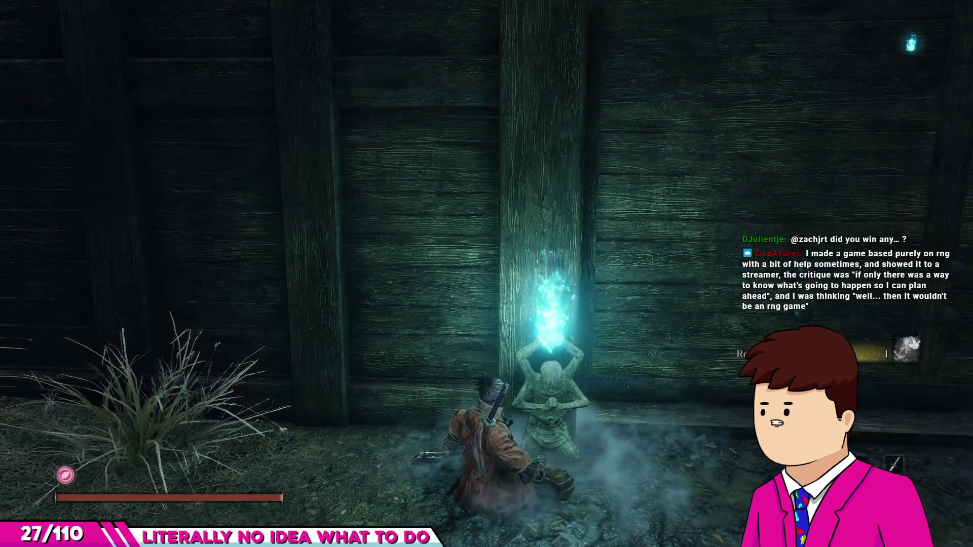
{"action": "key", "text": "Return"}
Step: Fast travel to the Ashina Reservoir idol in the Ashina Castle region
{"action": "key", "text": "Up"}
{"action": "key", "text": "Up"}
{"action": "key", "text": "Up"}
{"action": "key", "text": "Up"}
{"action": "key", "text": "Up"}
{"action": "key", "text": "Down"}
{"action": "key", "text": "Up"}
{"action": "key", "text": "Down"}
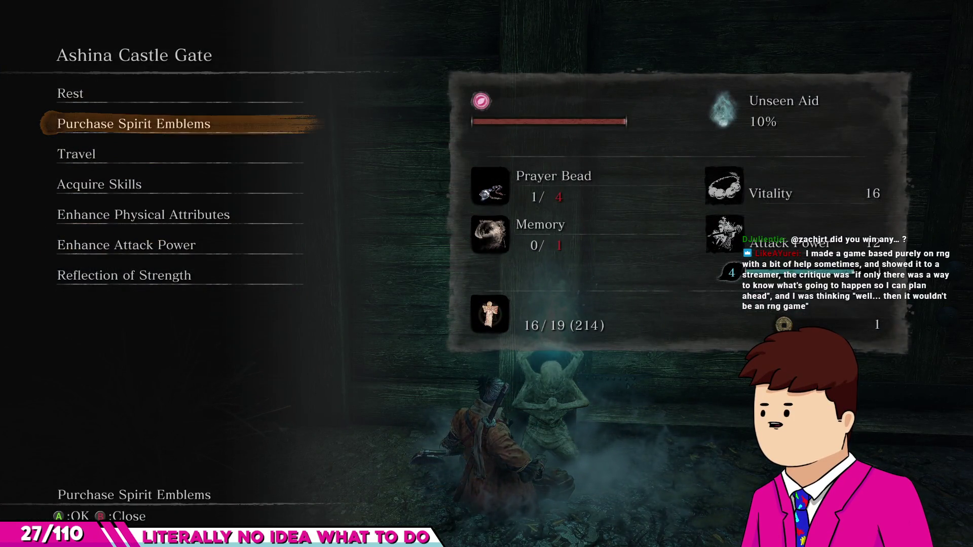
{"action": "key", "text": "Down"}
{"action": "key", "text": "Down"}
{"action": "key", "text": "Up"}
{"action": "key", "text": "Return"}
{"action": "key", "text": "Down"}
{"action": "key", "text": "Down"}
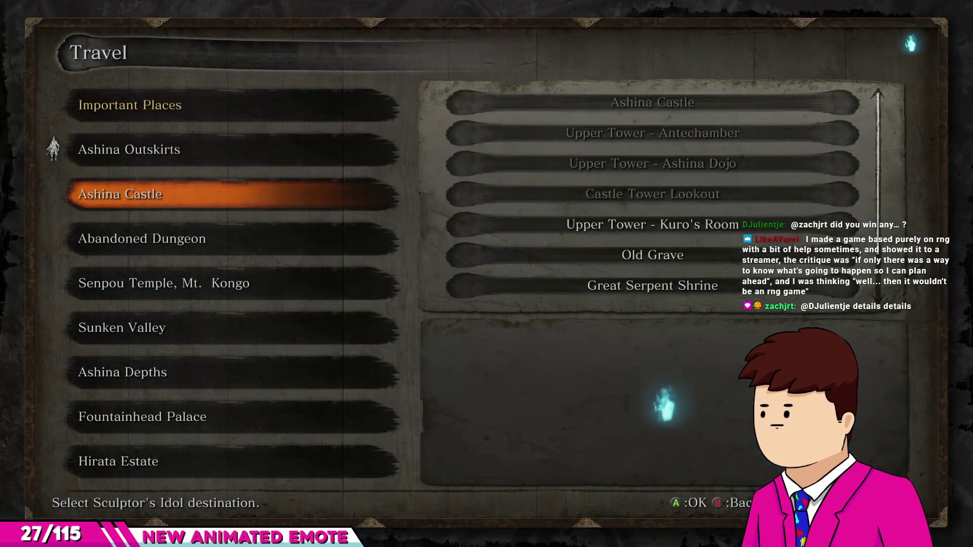
{"action": "key", "text": "Up"}
{"action": "key", "text": "Down"}
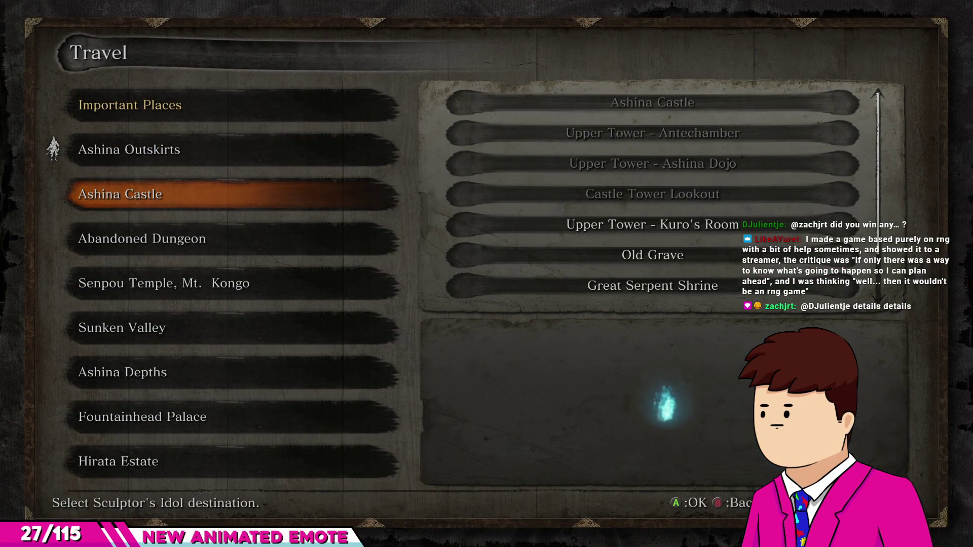
{"action": "key", "text": "Return"}
{"action": "key", "text": "Up"}
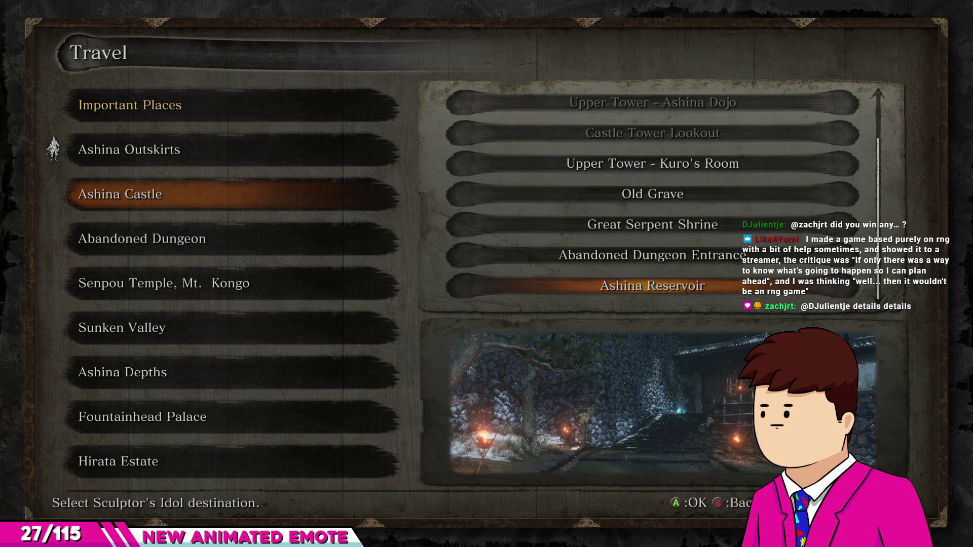
{"action": "key", "text": "Return"}
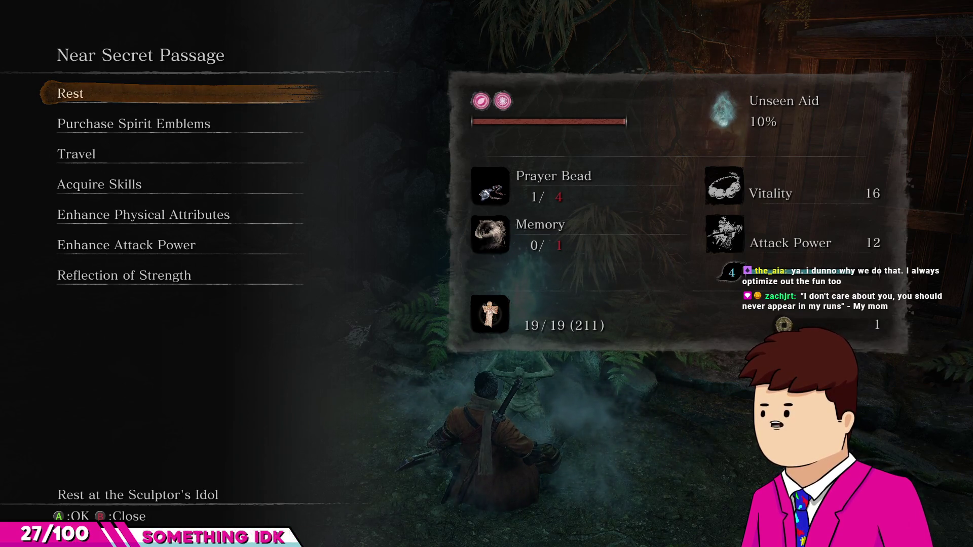
Step: Look over the battle-reliving and skill options, then leave the Near Secret Passage idol
{"action": "key", "text": "Up"}
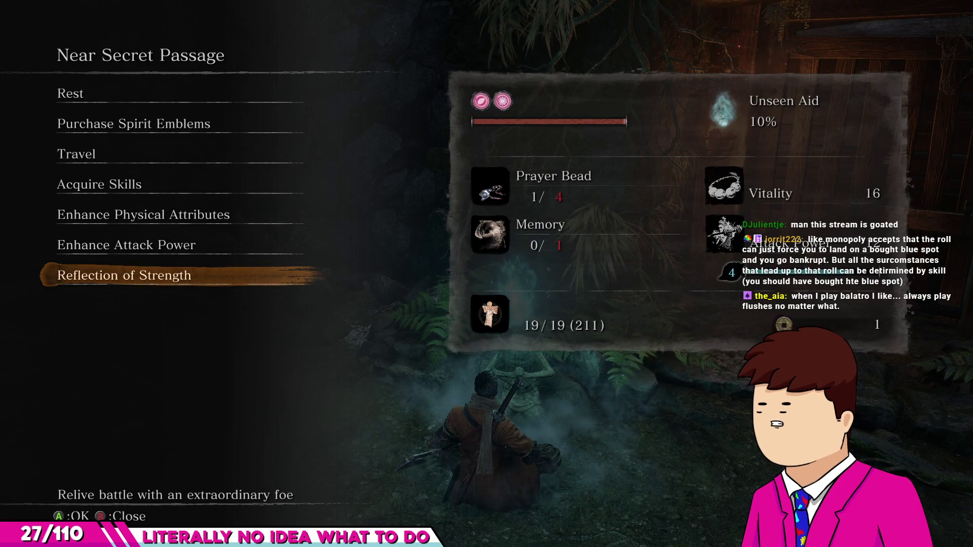
{"action": "key", "text": "Up"}
{"action": "key", "text": "Up"}
{"action": "key", "text": "Up"}
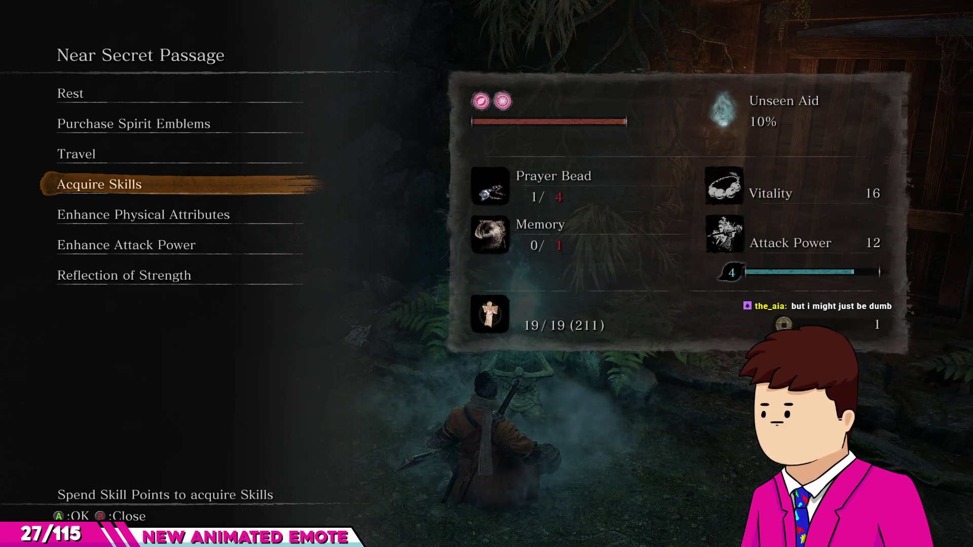
{"action": "key", "text": "Escape"}
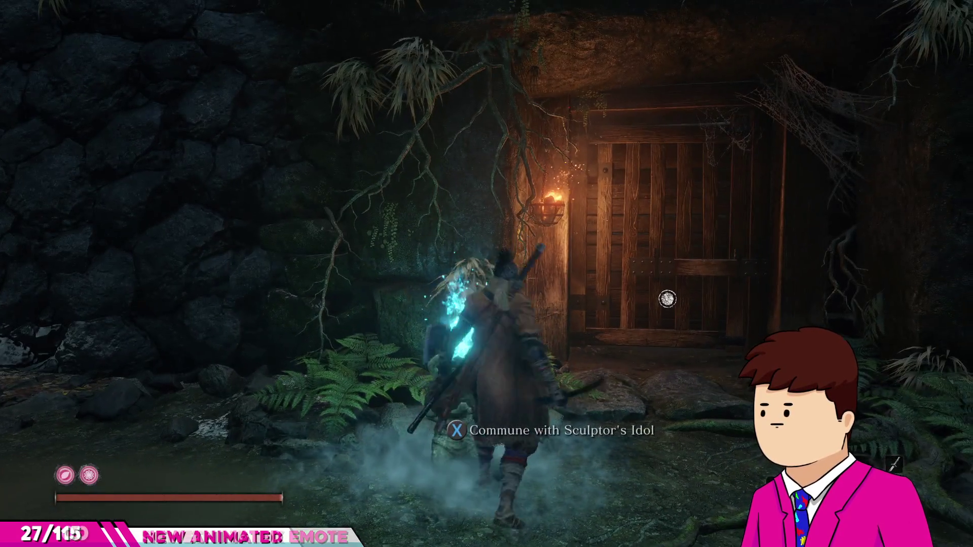
Step: Line up with the torch-lit wooden gate by the idol and unlock it with the Secret Passage Key
{"action": "key", "text": "w"}
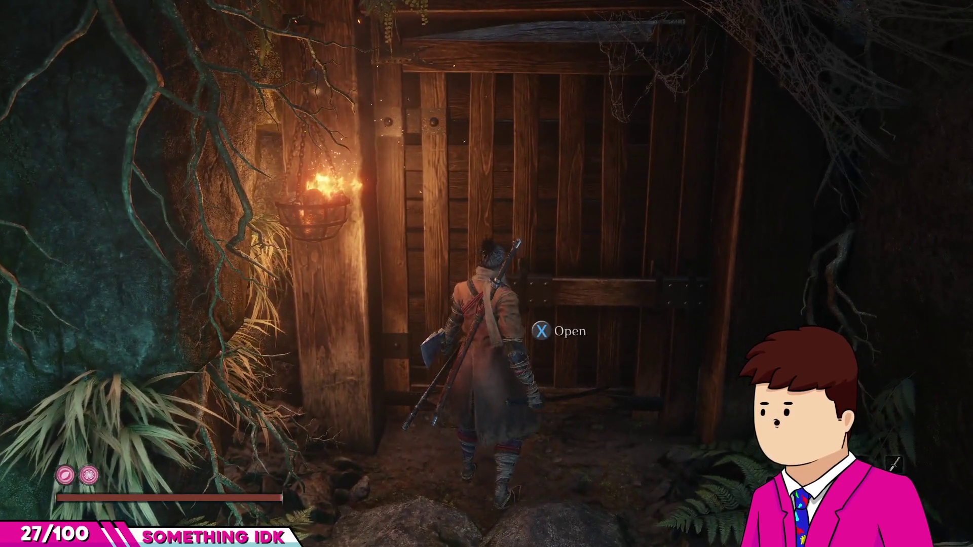
{"action": "key", "text": "e"}
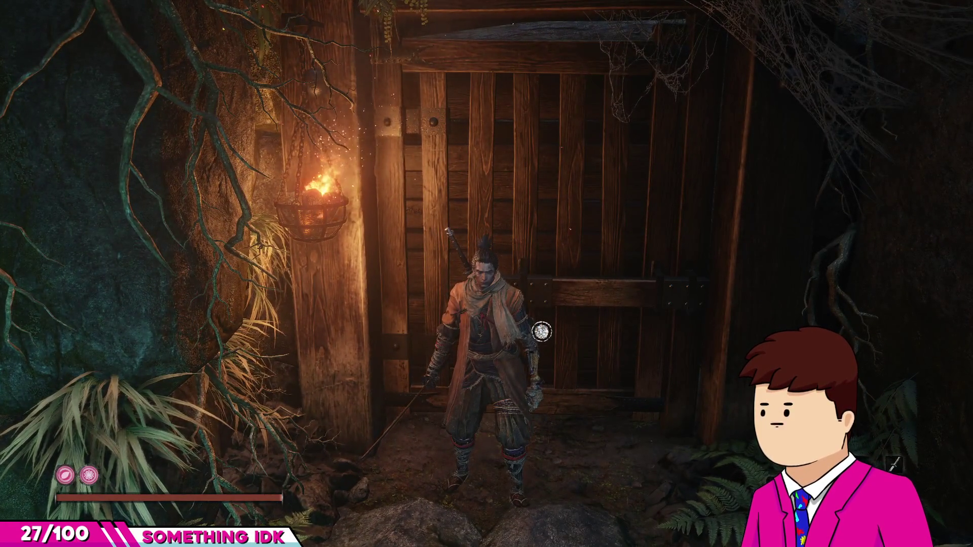
{"action": "key", "text": "w"}
{"action": "key", "text": "s"}
{"action": "key", "text": "w"}
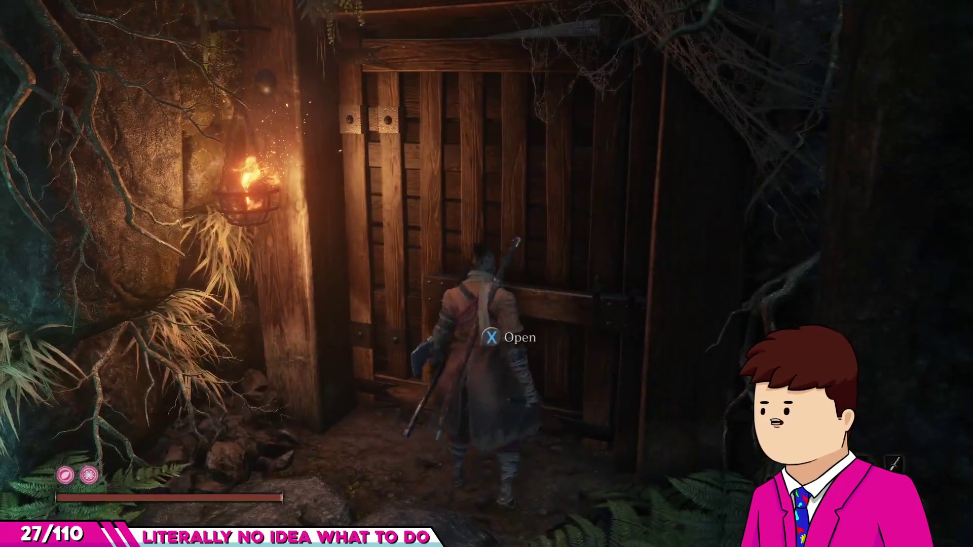
{"action": "key", "text": "w"}
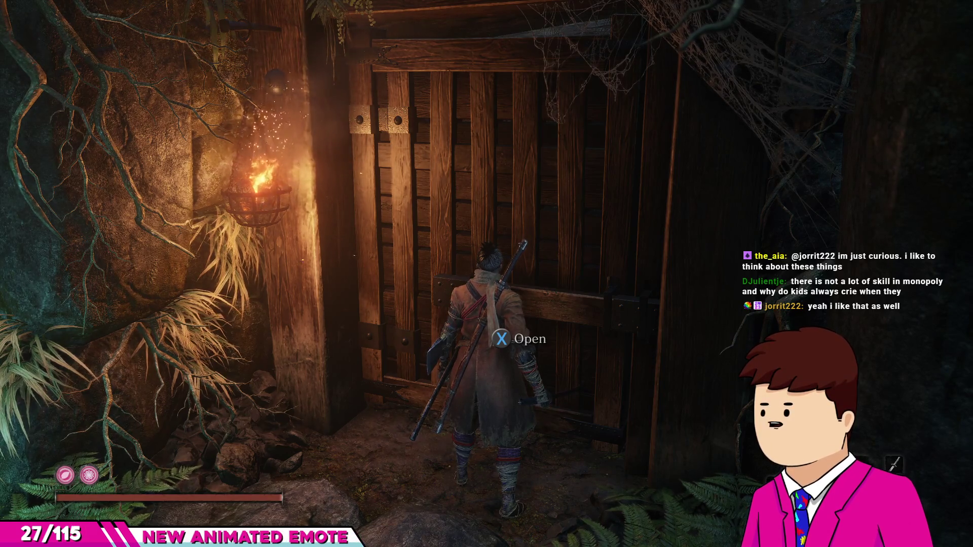
{"action": "key", "text": "e"}
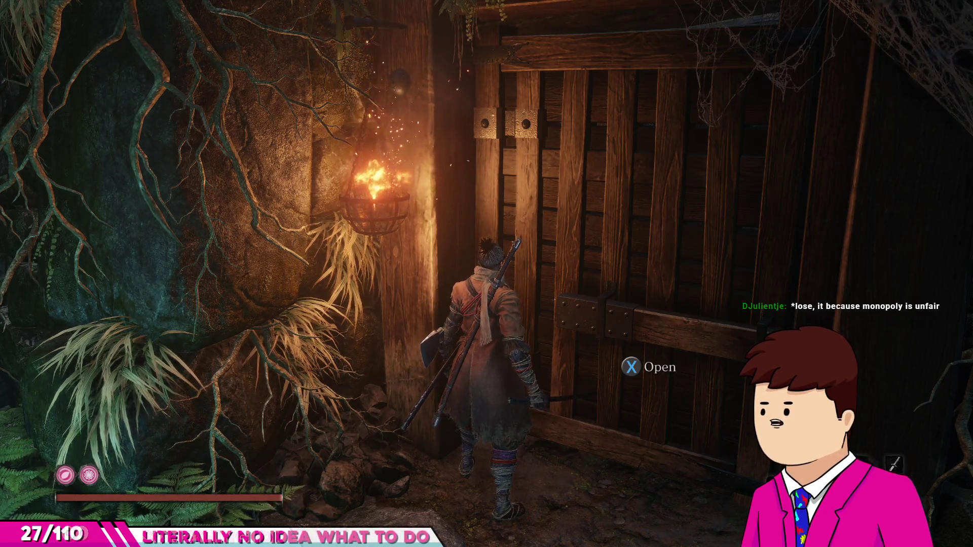
{"action": "key", "text": "e"}
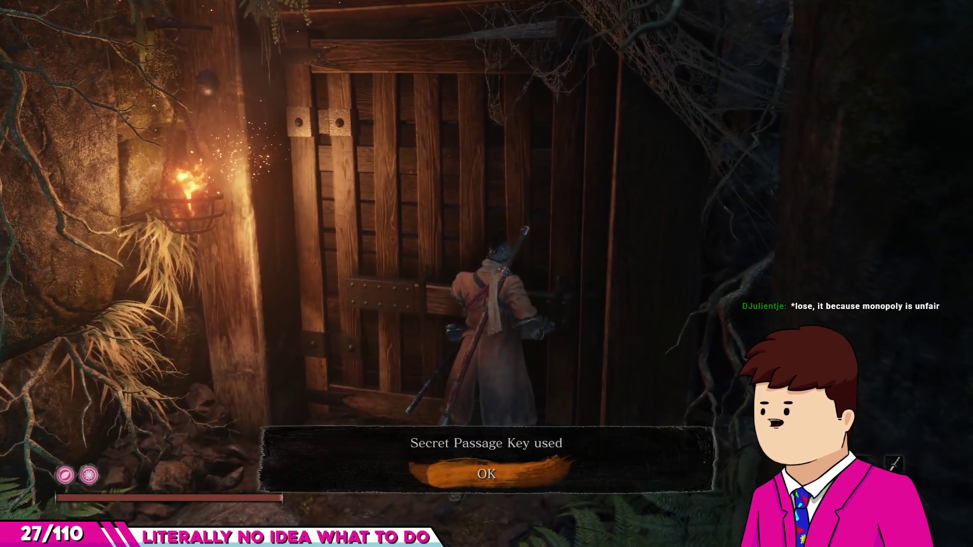
Step: Push through the unlocked gate, cross the dark tunnel and climb the lantern-lit stairs into the rock corridor
{"action": "key", "text": "e"}
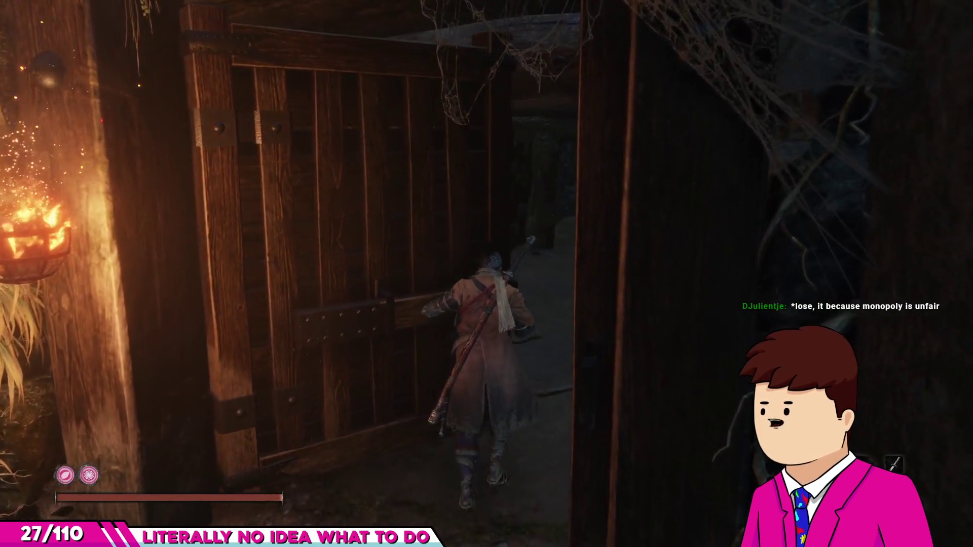
{"action": "key", "text": "w"}
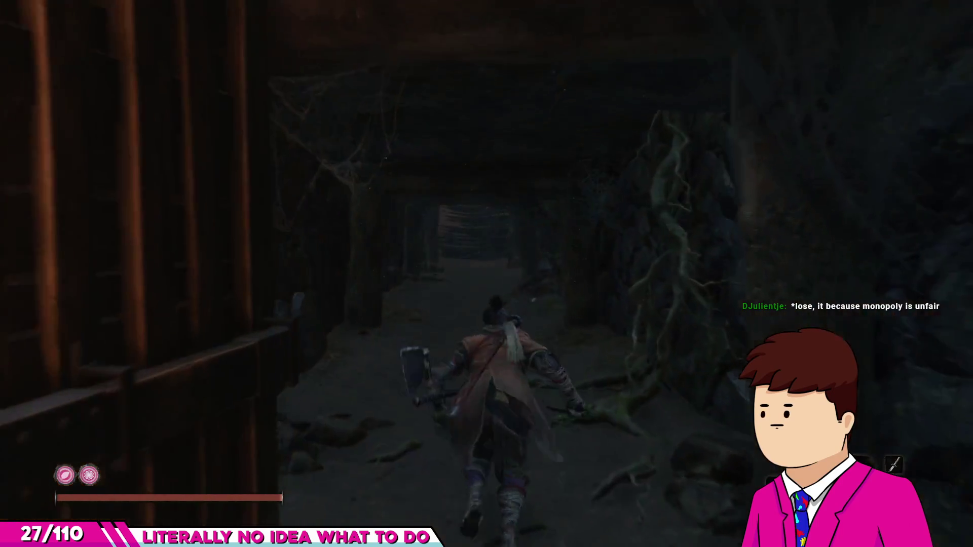
{"action": "key", "text": "w"}
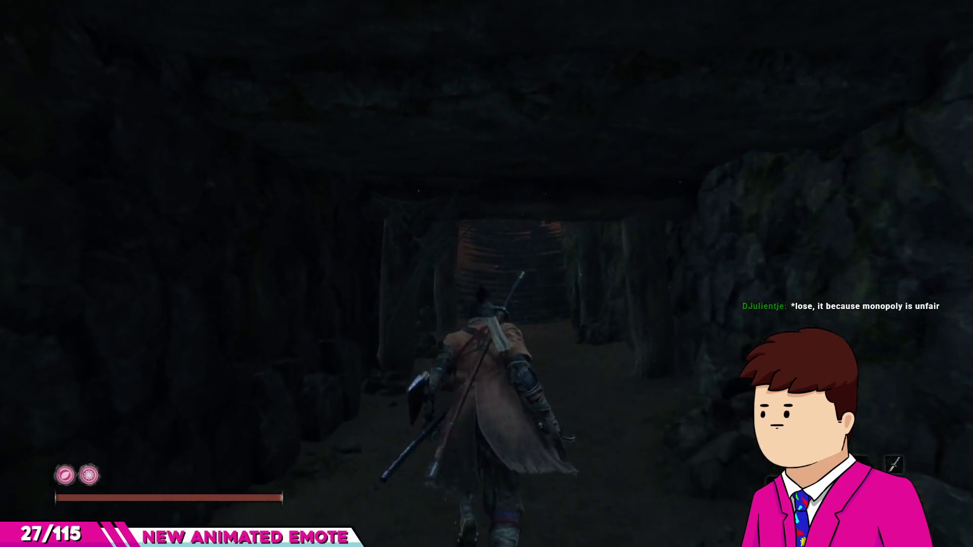
{"action": "key", "text": "w"}
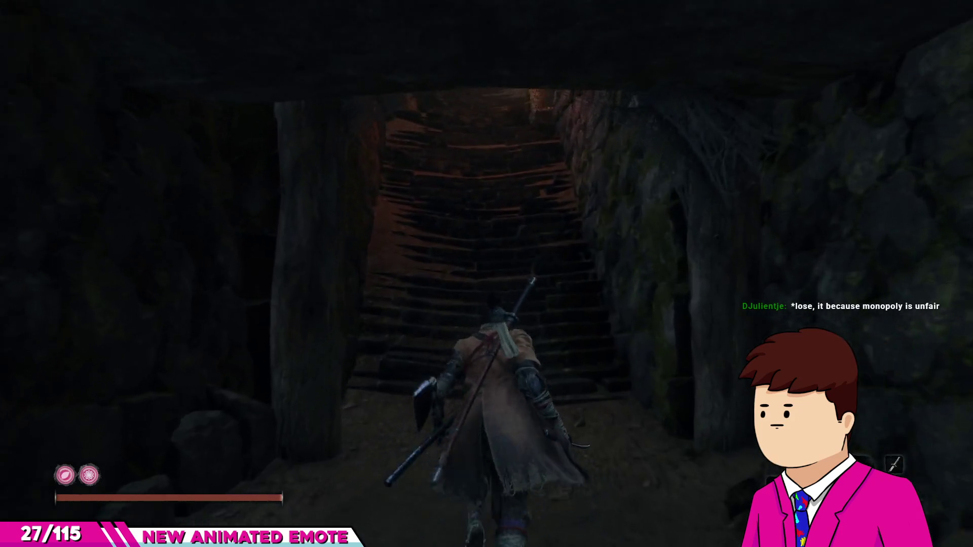
{"action": "key", "text": "w"}
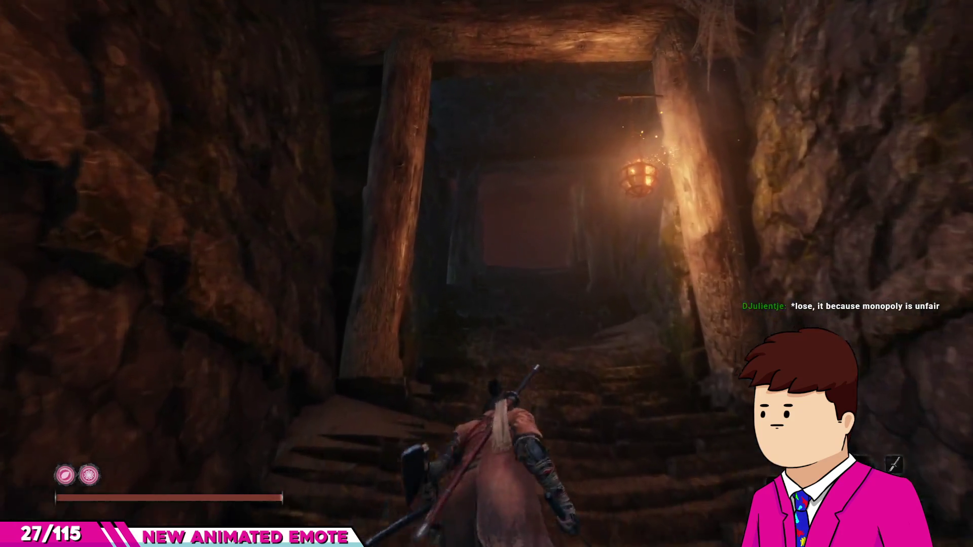
{"action": "key", "text": "w"}
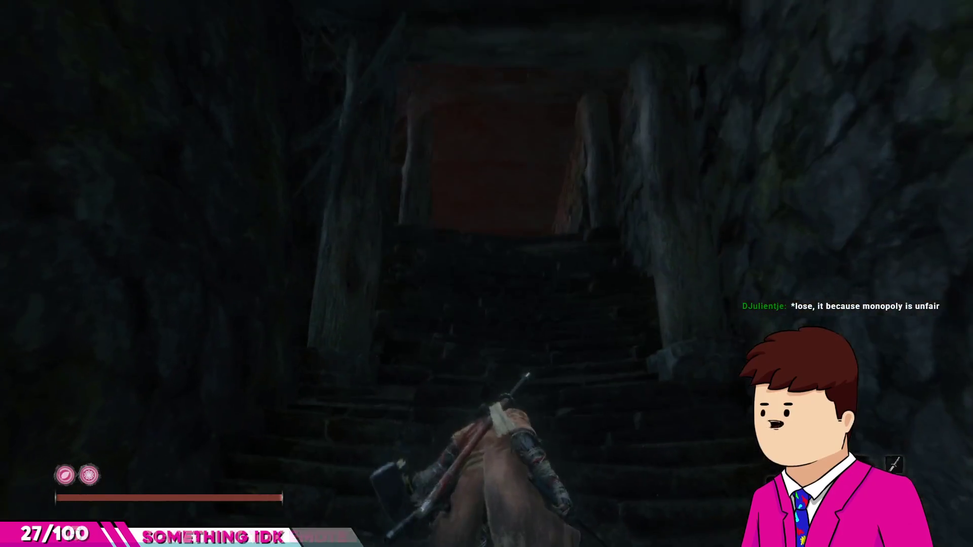
{"action": "key", "text": "w"}
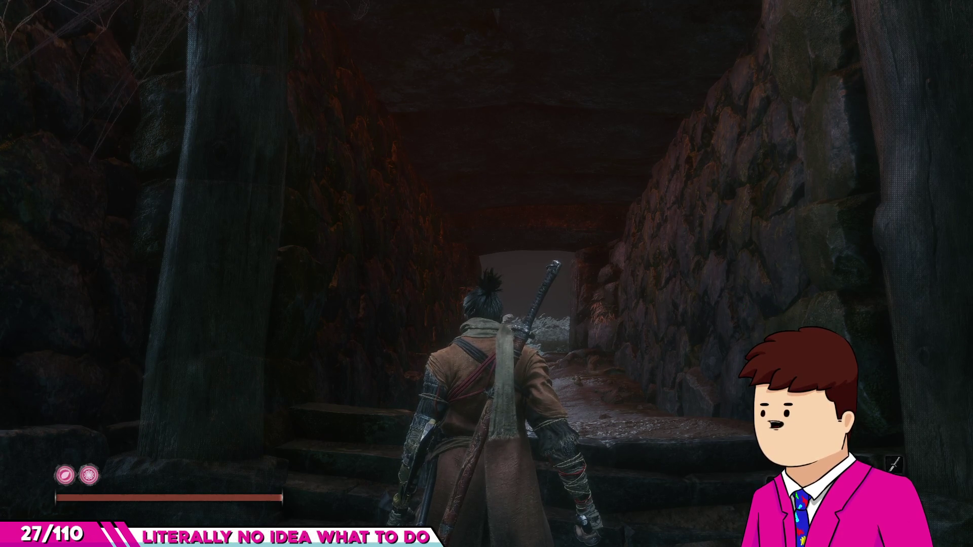
Step: Walk through the narrow rock tunnel and step out into the grass field
{"action": "key", "text": "w"}
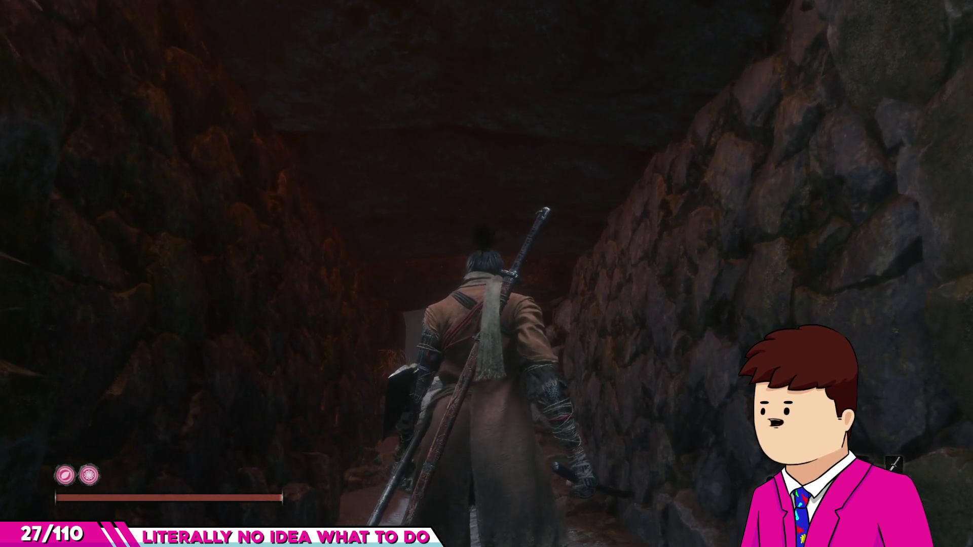
{"action": "key", "text": "w"}
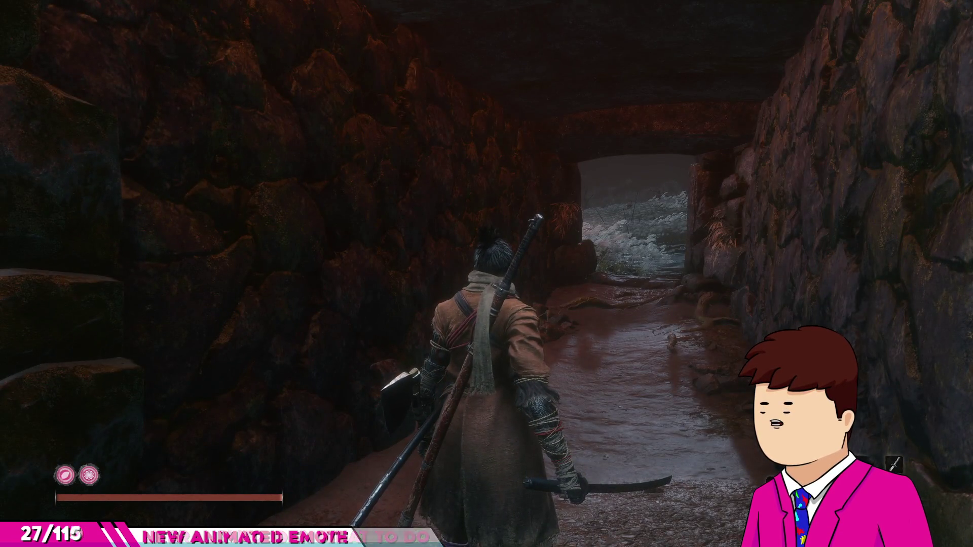
{"action": "key", "text": "w"}
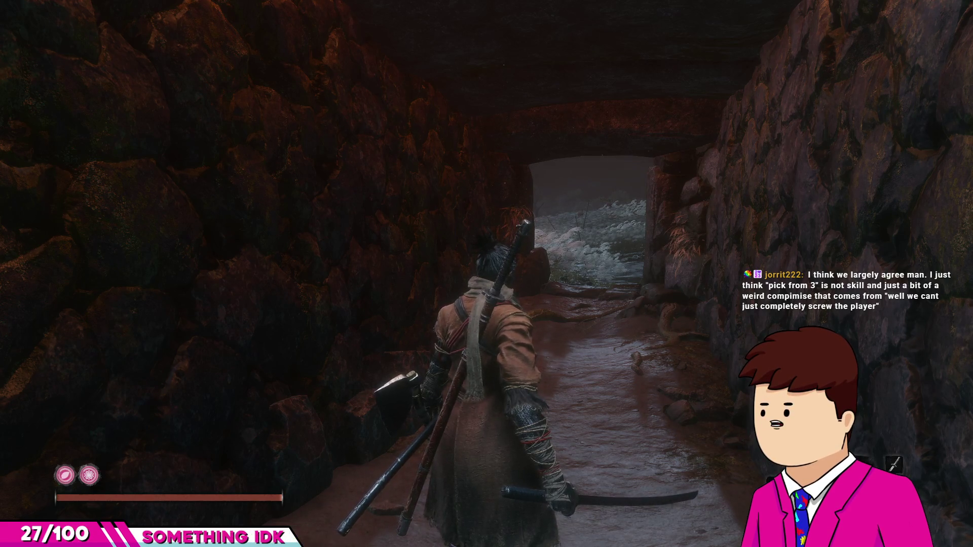
{"action": "key", "text": "w"}
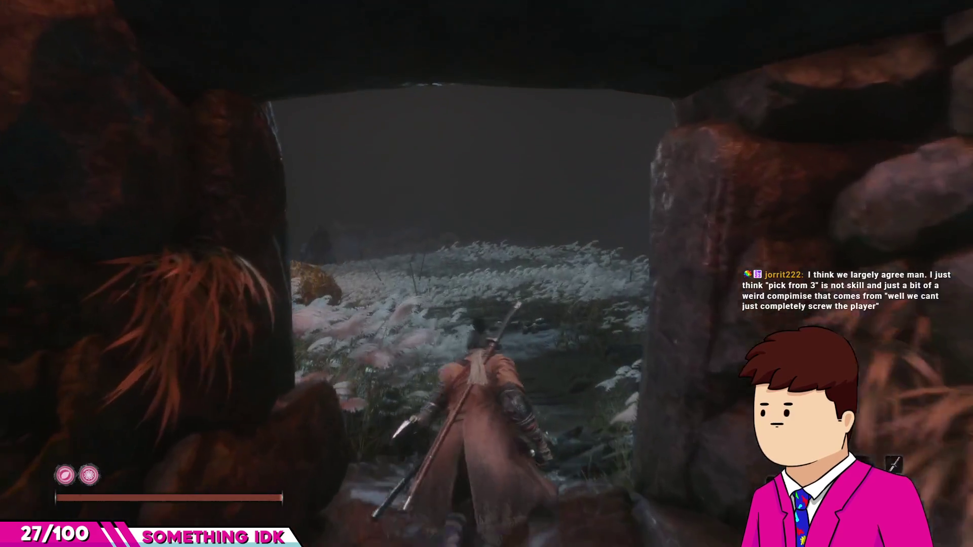
{"action": "key", "text": "w"}
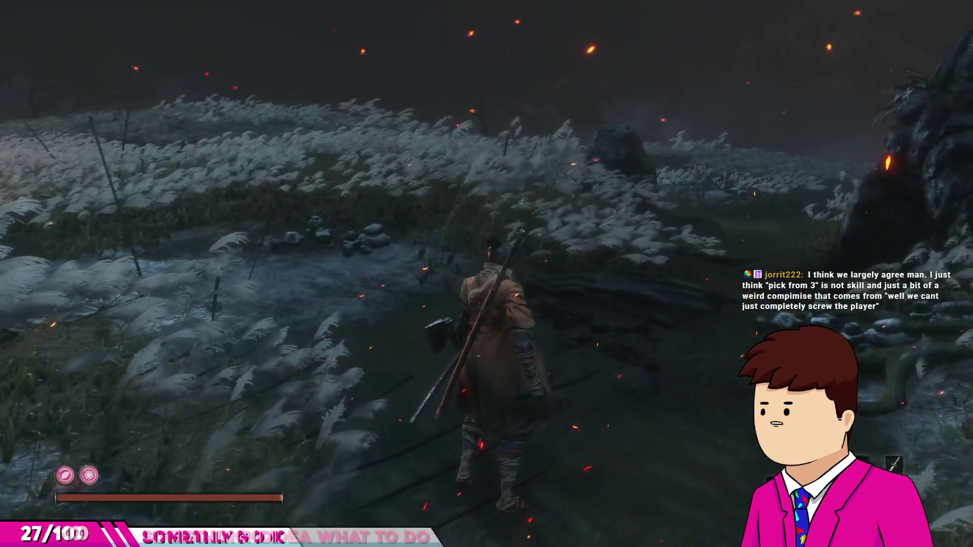
Step: Head up the path past the tree and boulder until the Isshin cutscene starts
{"action": "key", "text": "s"}
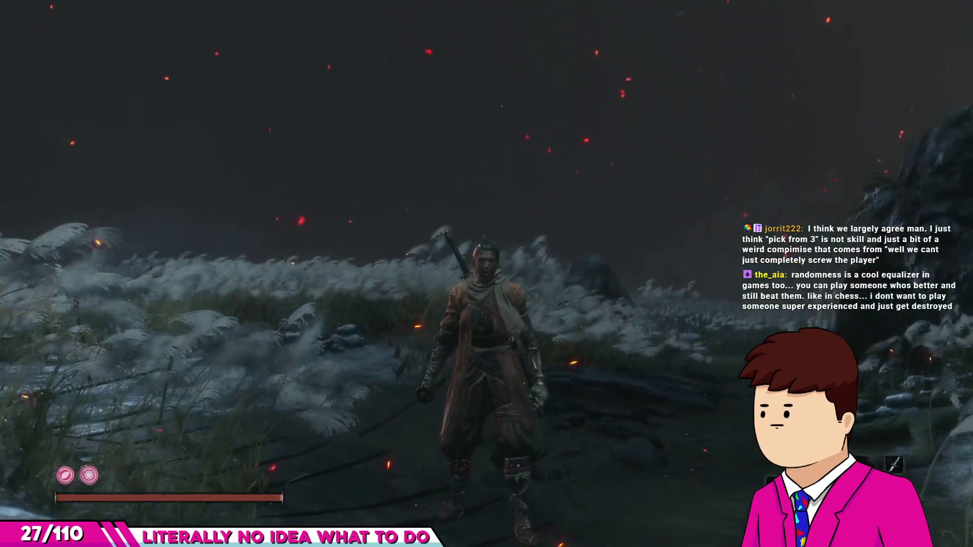
{"action": "key", "text": "w"}
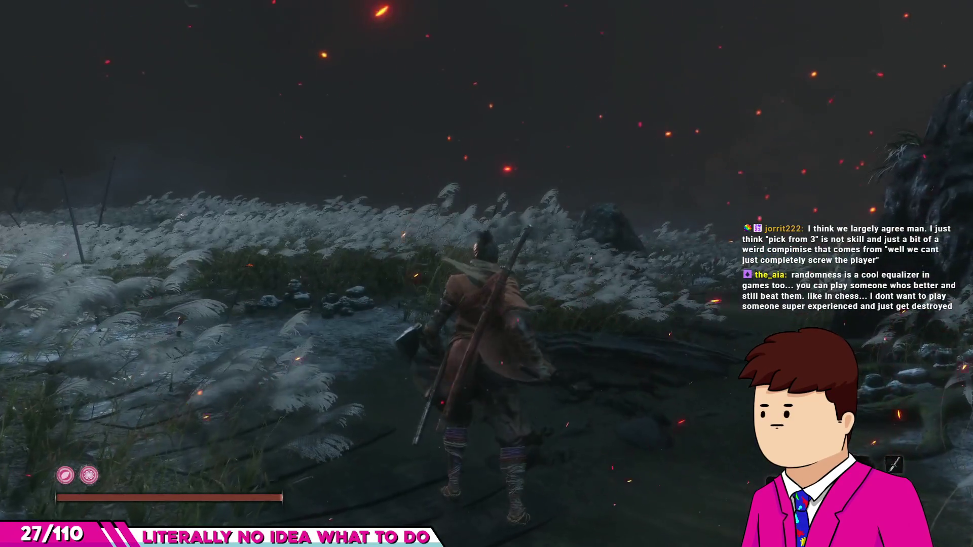
{"action": "key", "text": "w"}
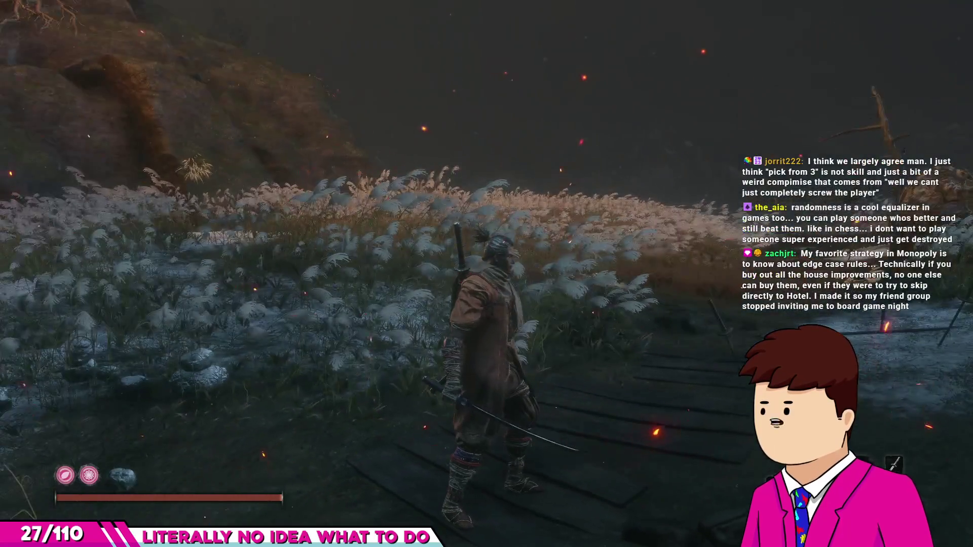
{"action": "key", "text": "w"}
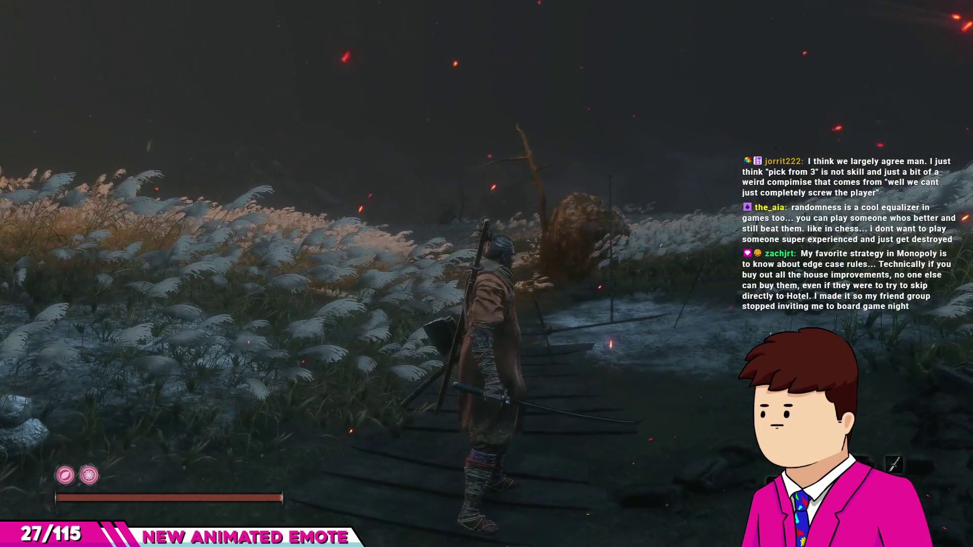
{"action": "key", "text": "w"}
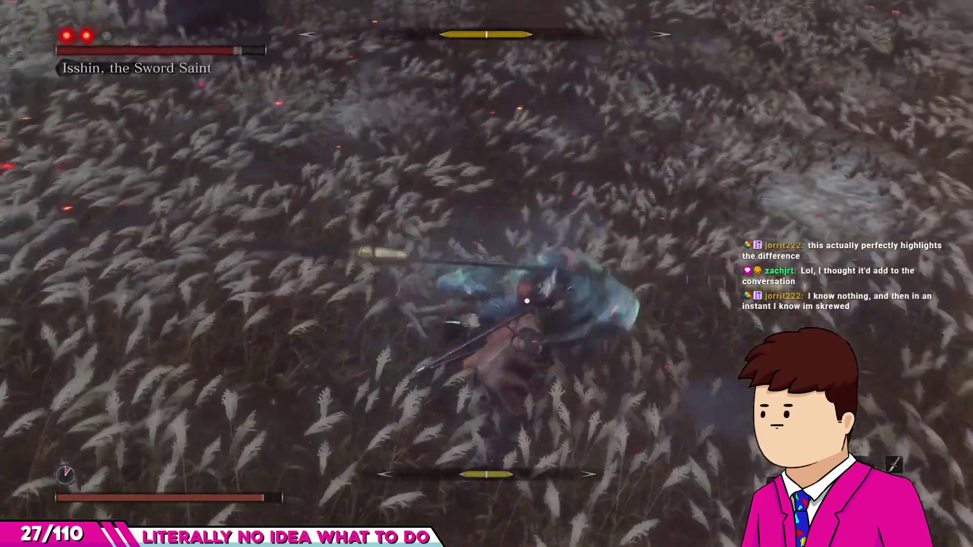
Step: Drink from the Healing Gourd mid-fight, then dismiss the Terror tip after dying
{"action": "key", "text": "r"}
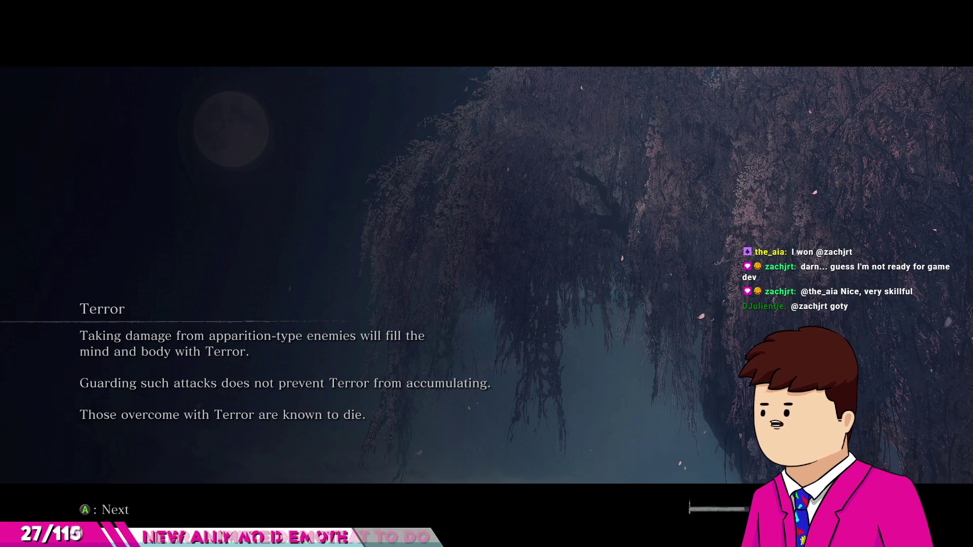
{"action": "key", "text": "Return"}
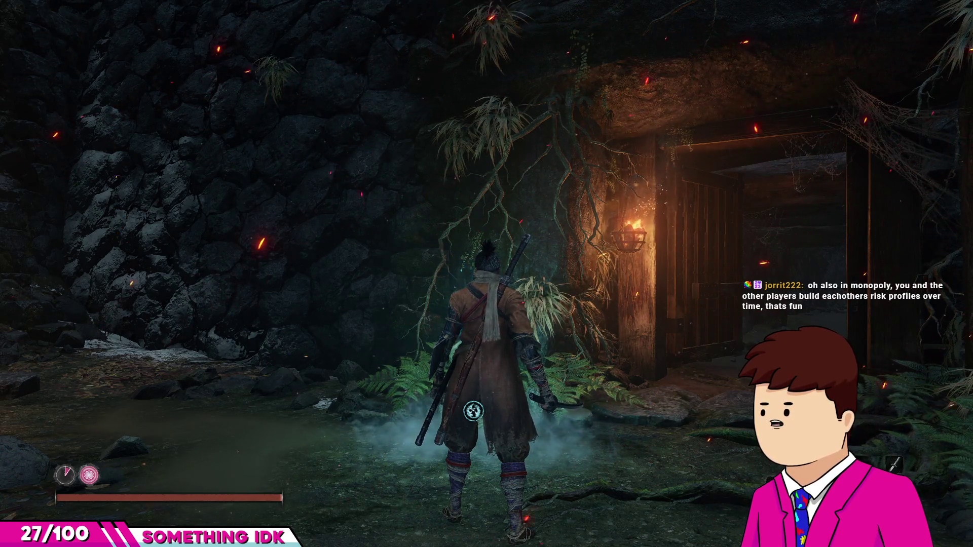
Step: Sprint through the wooden gate corridor, up the lantern-lit stairs and out into the grass field
{"action": "key", "text": "w"}
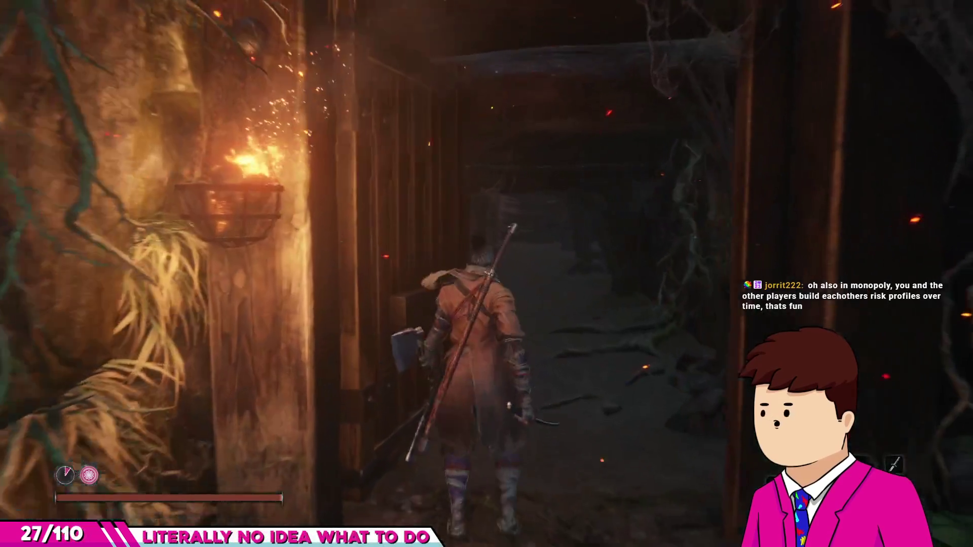
{"action": "key", "text": "w"}
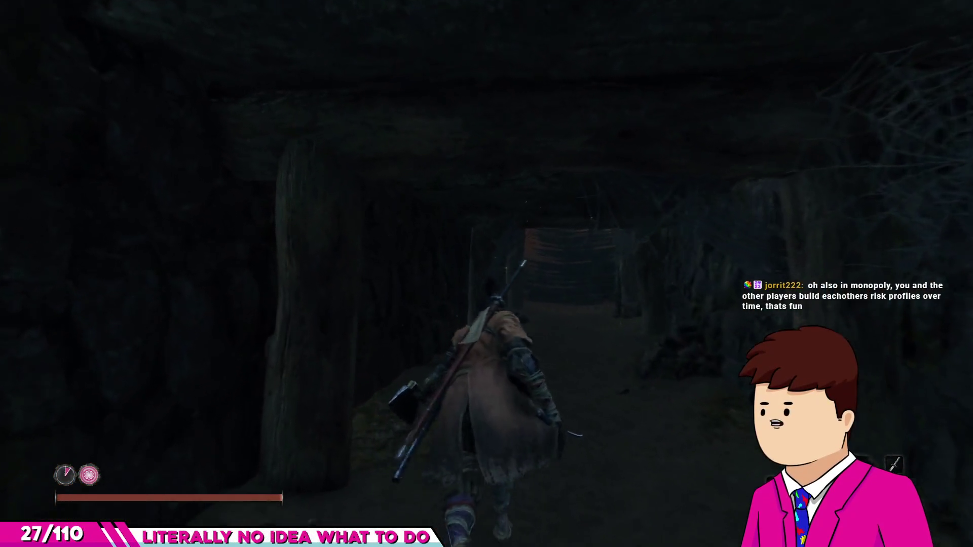
{"action": "key", "text": "w"}
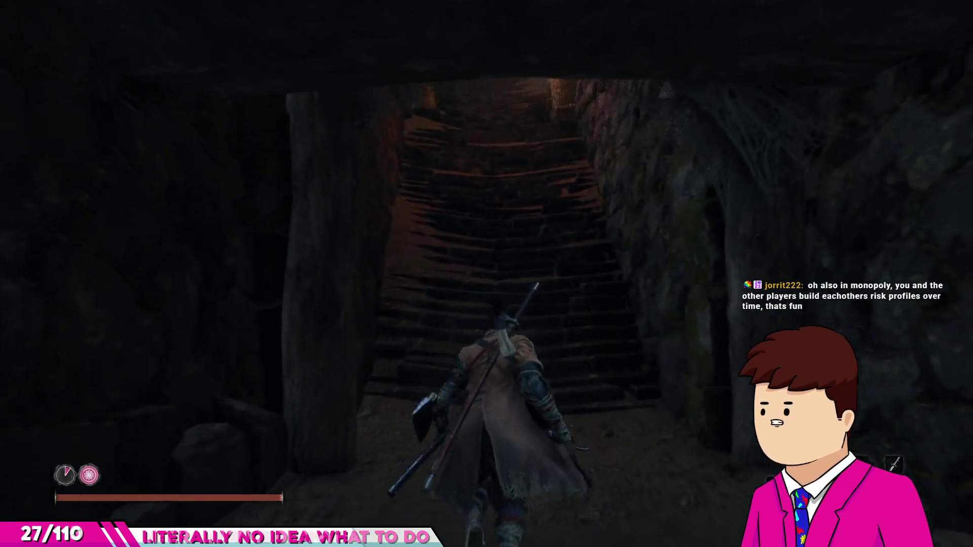
{"action": "key", "text": "w"}
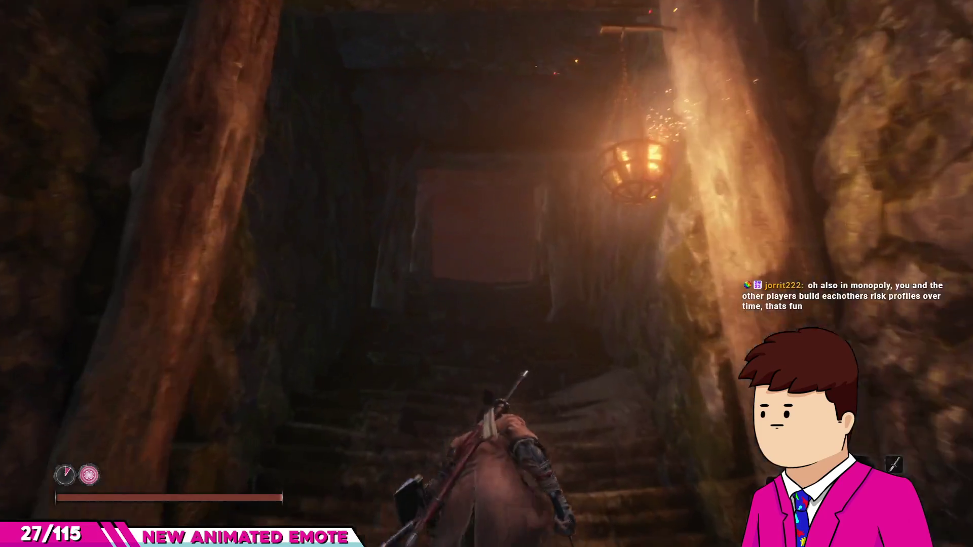
{"action": "key", "text": "w"}
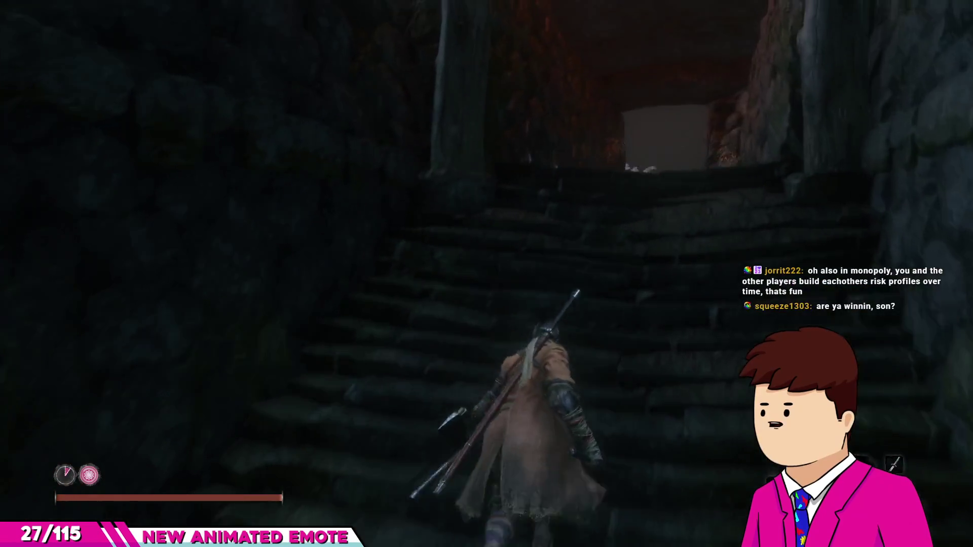
{"action": "key", "text": "w"}
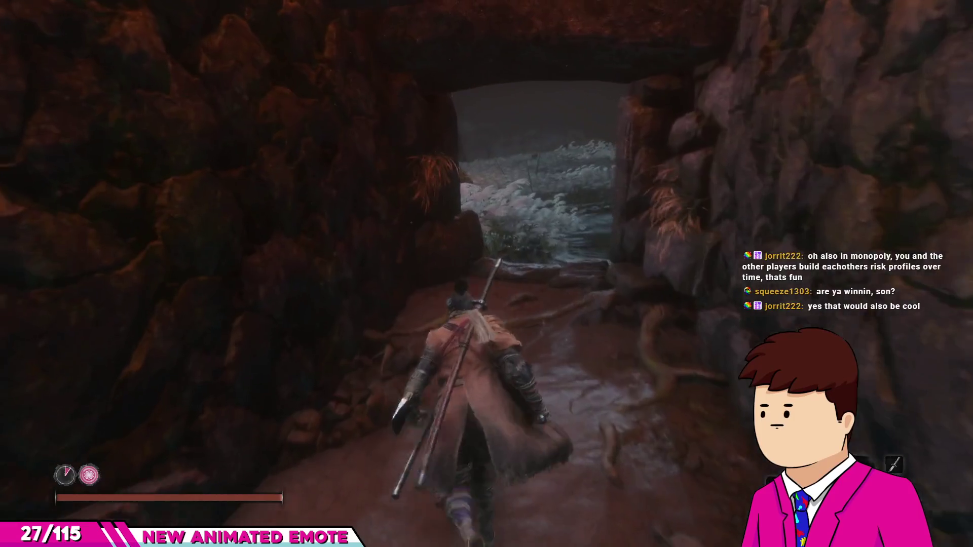
{"action": "key", "text": "w"}
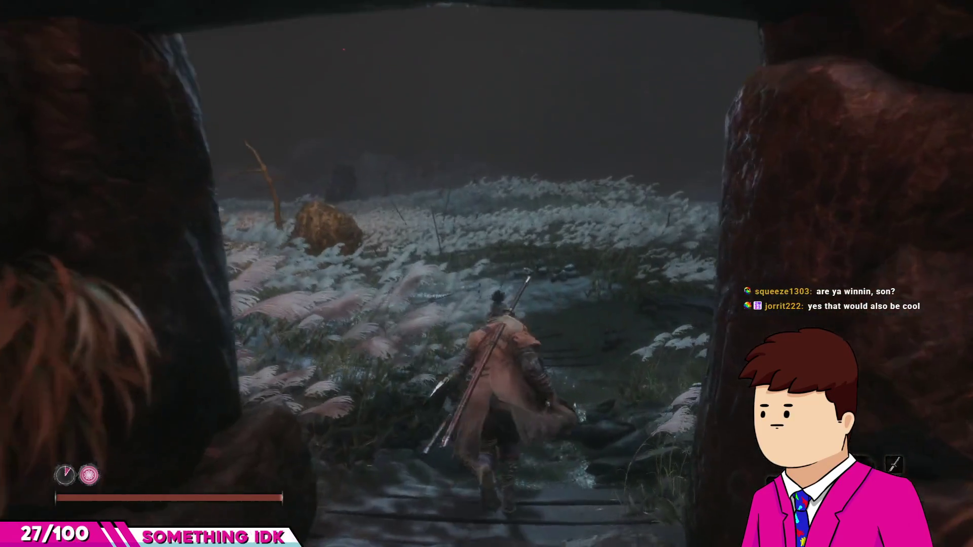
{"action": "key", "text": "w"}
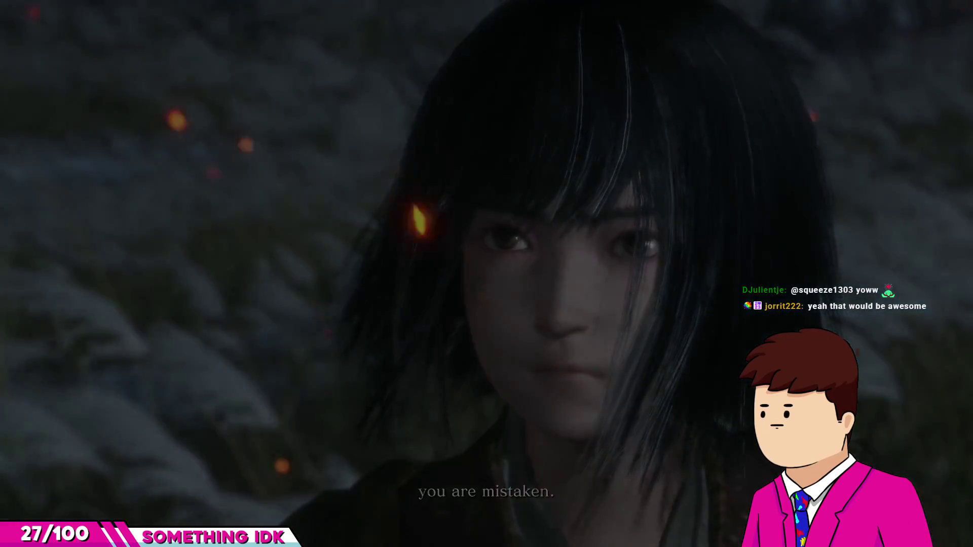
Step: Dodge Genichiro's leaping slam, then strike and deflect to chip his health and posture
{"action": "key", "text": "w"}
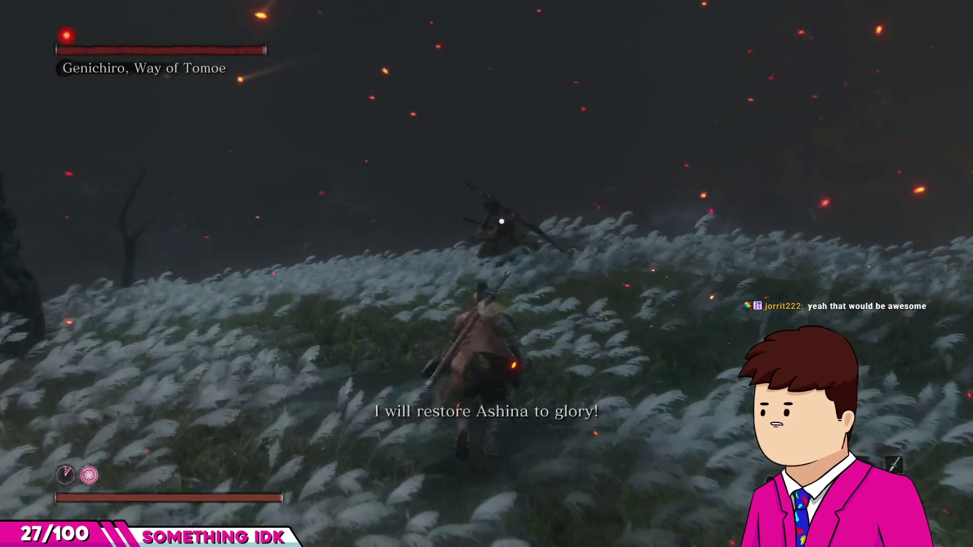
{"action": "key", "text": "shift"}
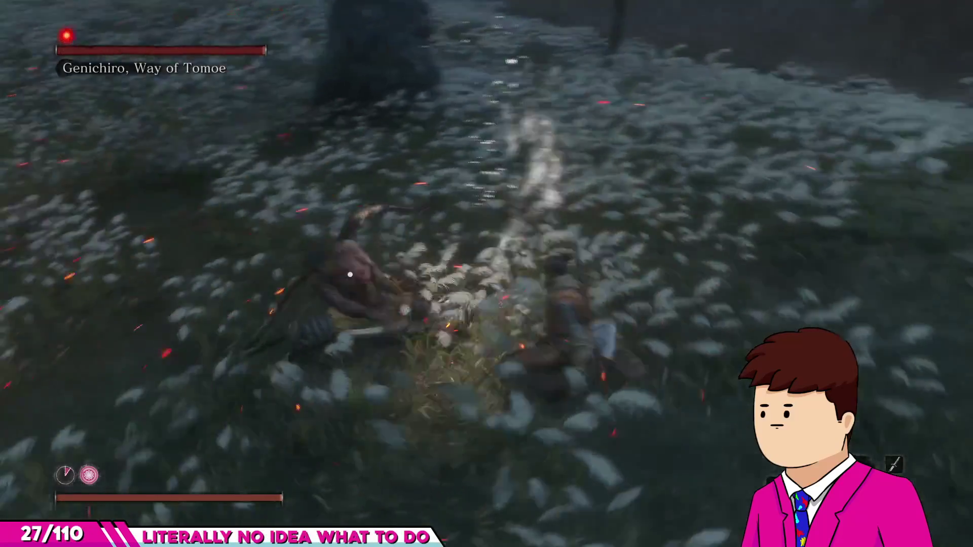
{"action": "key", "text": "w"}
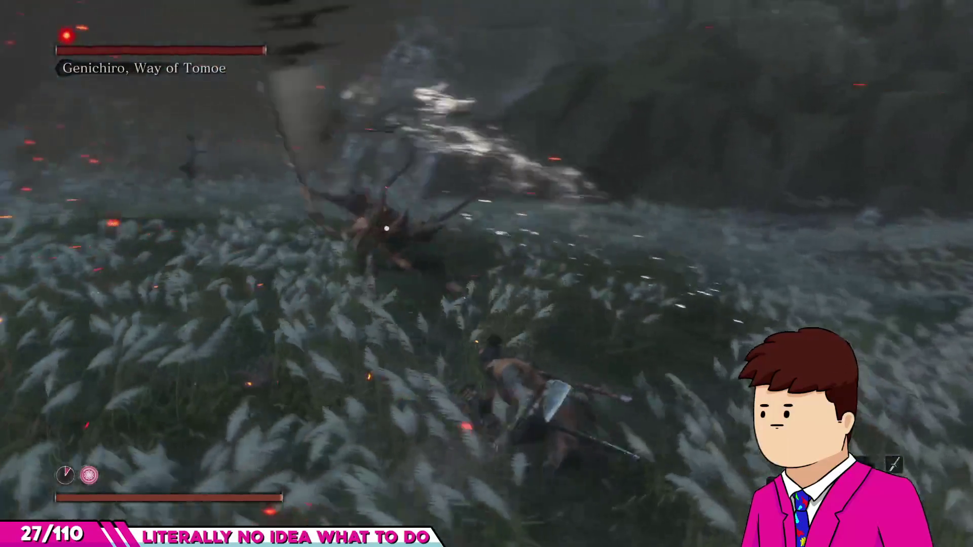
{"action": "key", "text": "w"}
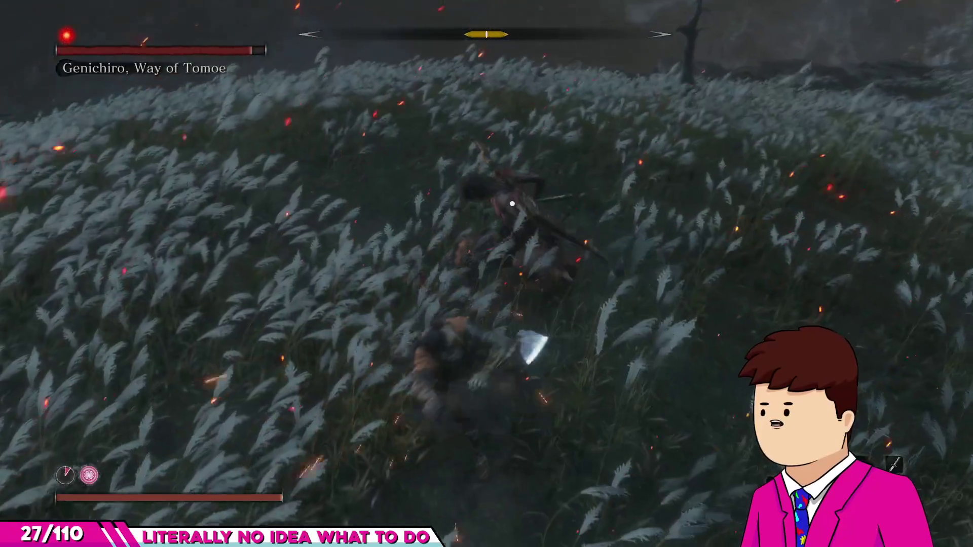
{"action": "key", "text": "w"}
{"action": "key", "text": "w"}
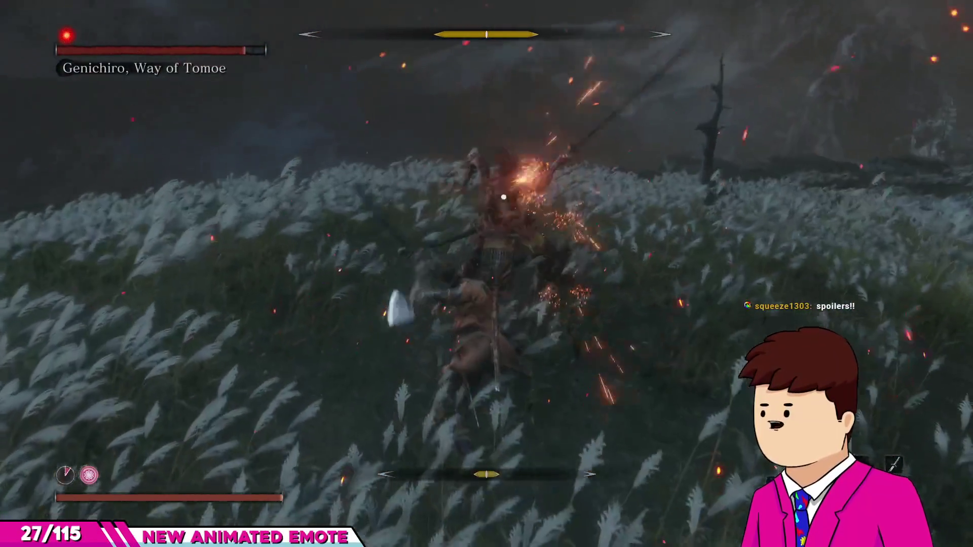
{"action": "key", "text": "w"}
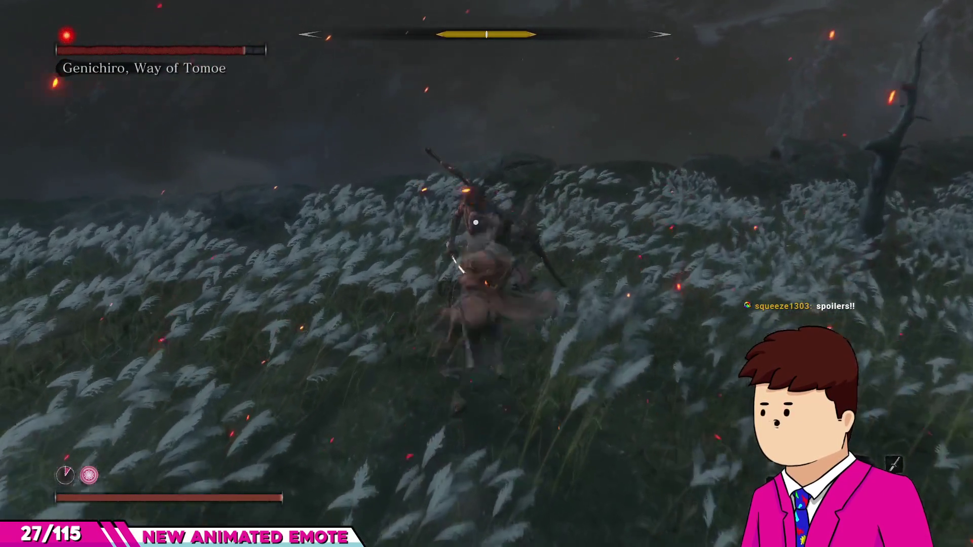
{"action": "key", "text": "w"}
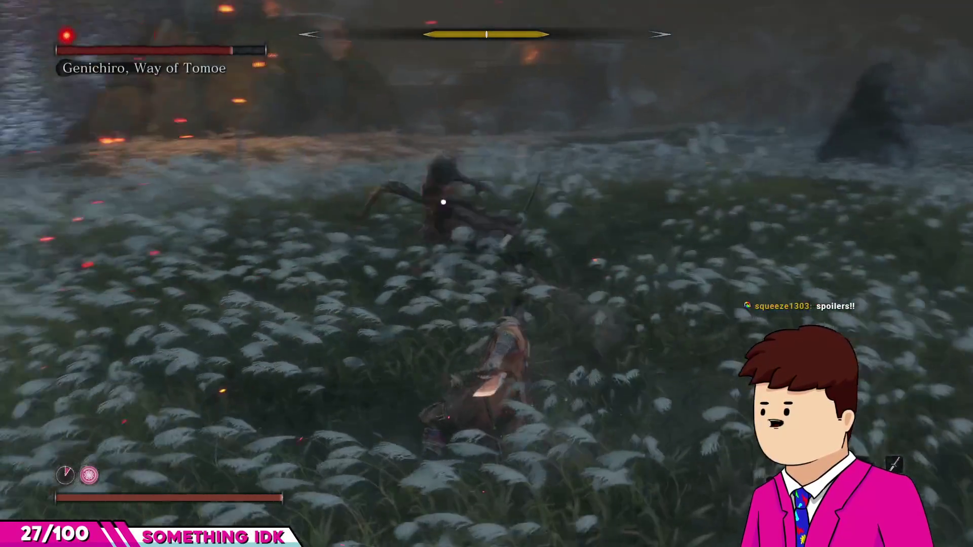
{"action": "key", "text": "w"}
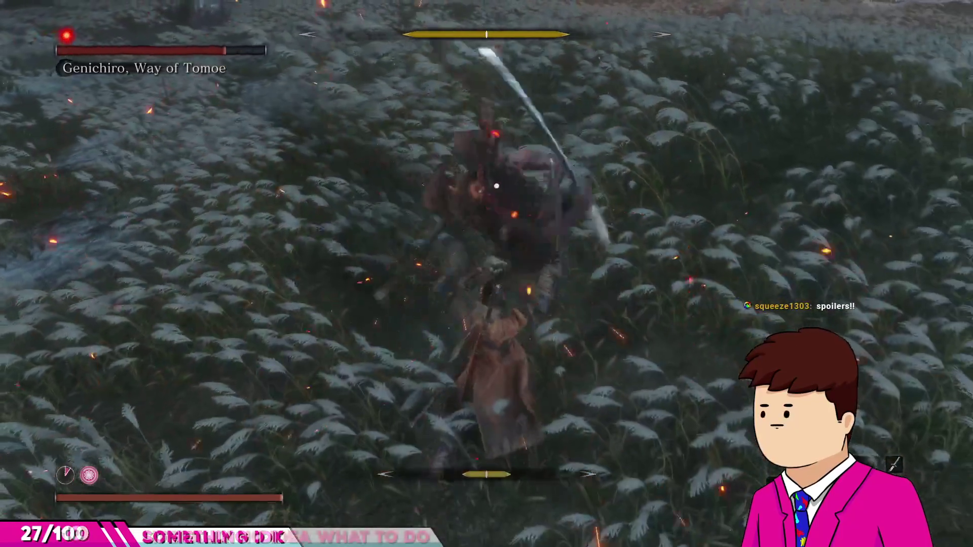